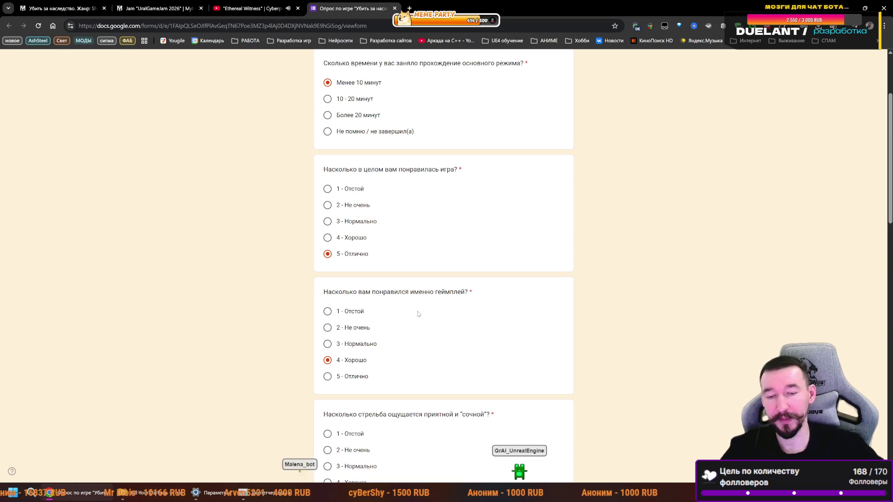
- Rate both shooting feel and combat controls 3 - Нормально in the survey
scroll(480, 317, "down", 3)
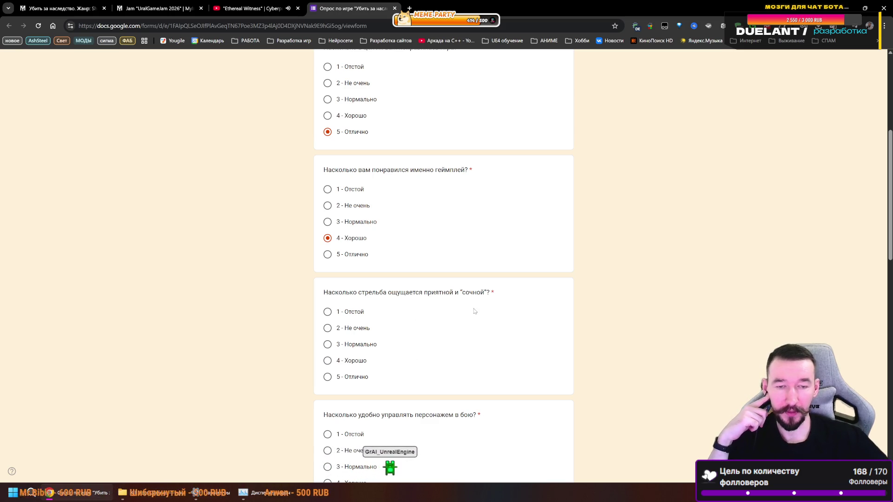
left_click(329, 346)
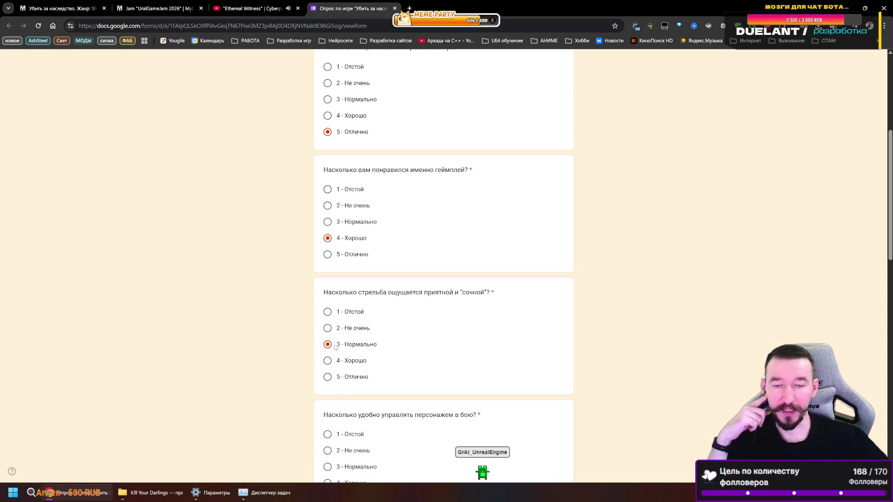
scroll(437, 333, "down", 2)
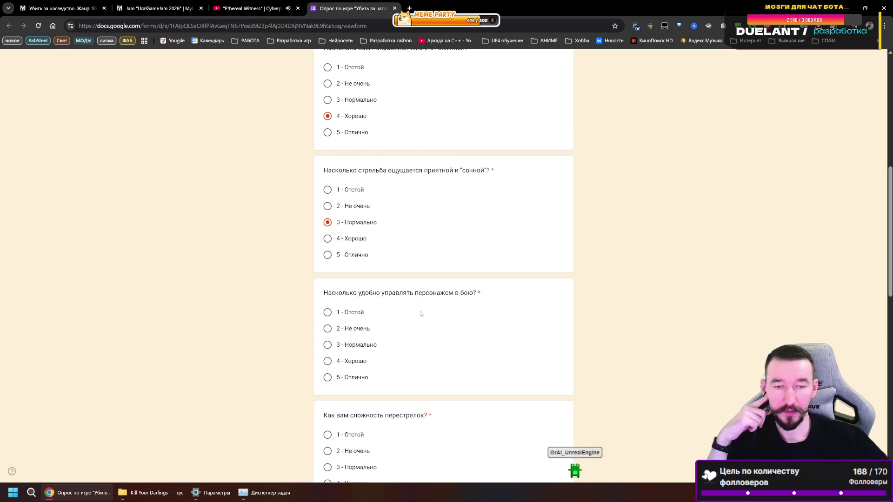
left_click(327, 347)
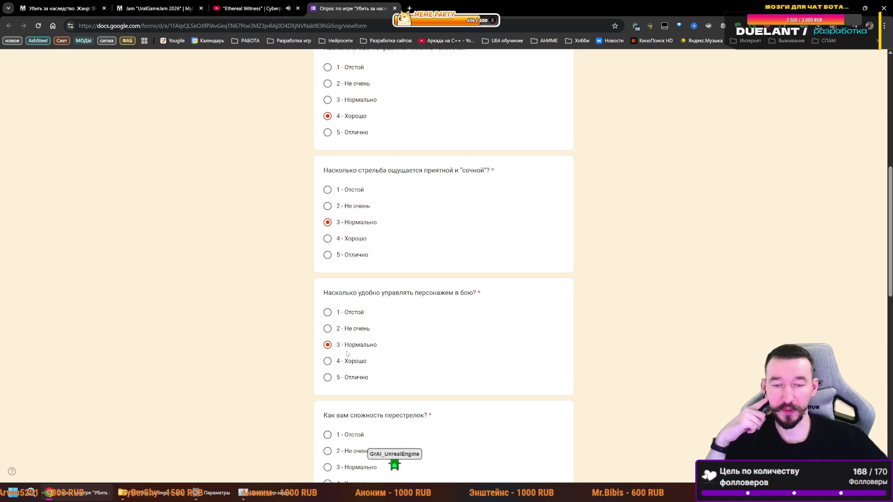
- Rate firefight difficulty 4 - Хорошо and tick Слишком низкая сложность as the main complaint
scroll(424, 325, "down", 2)
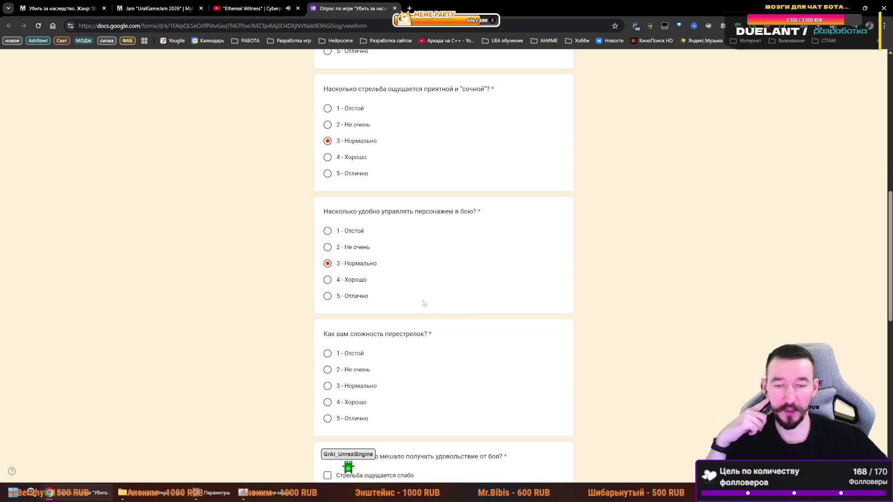
scroll(484, 282, "down", 2)
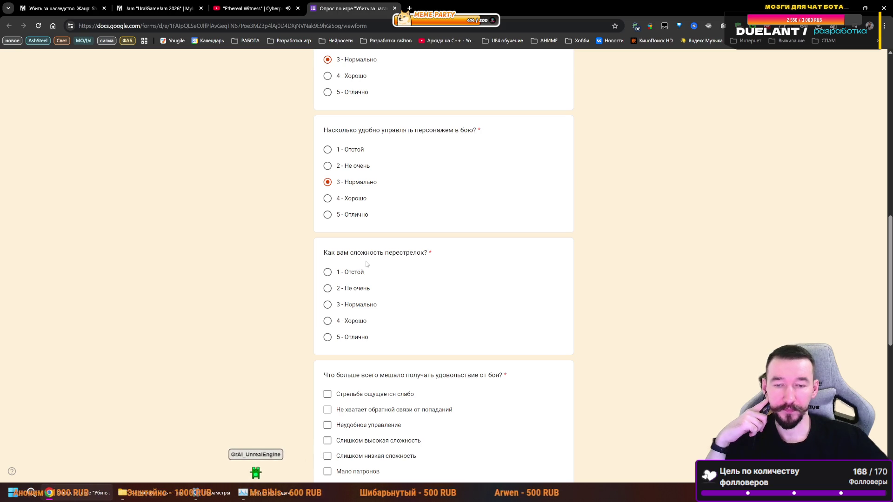
left_click(327, 321)
scroll(450, 312, "down", 3)
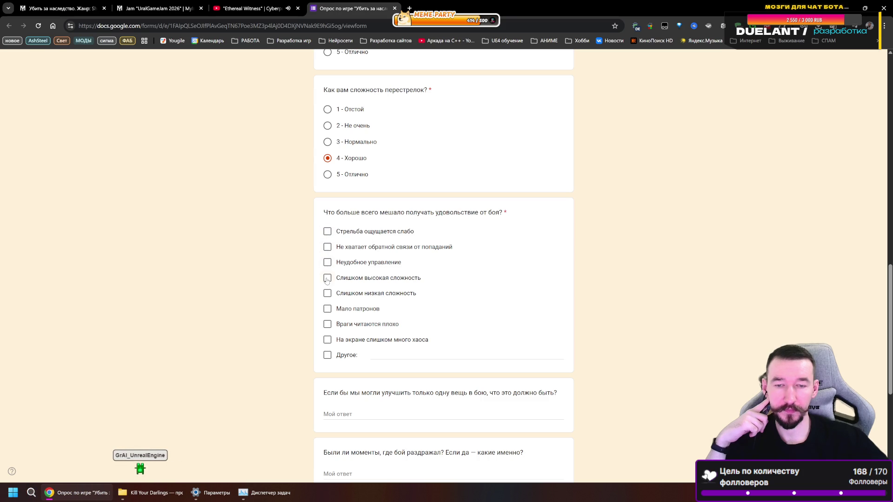
left_click(327, 293)
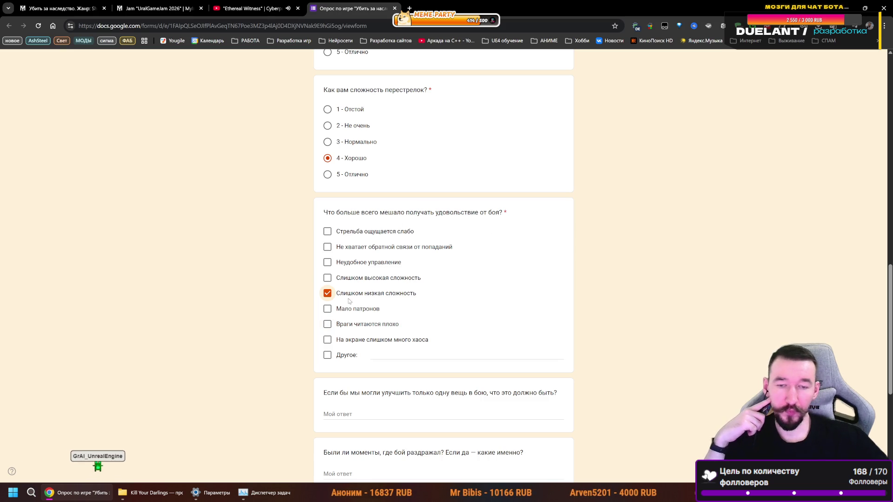
- Re-tick Слишком низкая сложность as the combat spoiler and clear the stray text highlight
left_click_drag(417, 295, 336, 298)
left_click(329, 297)
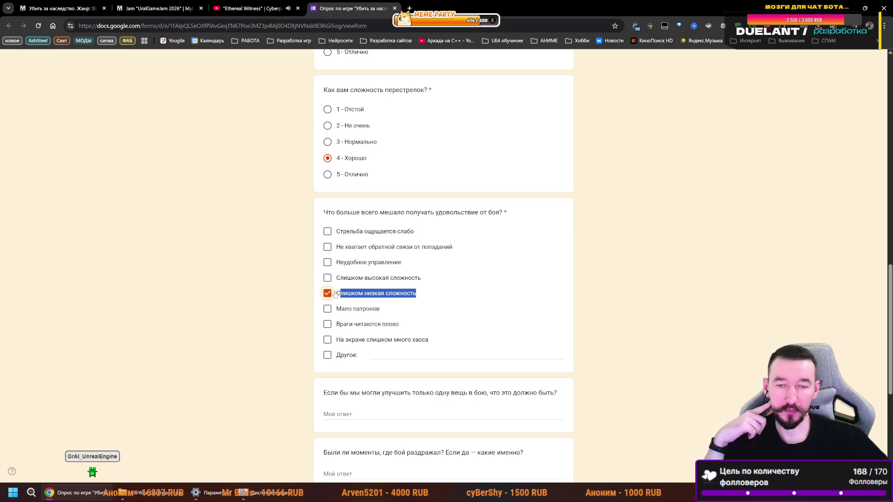
left_click(642, 280)
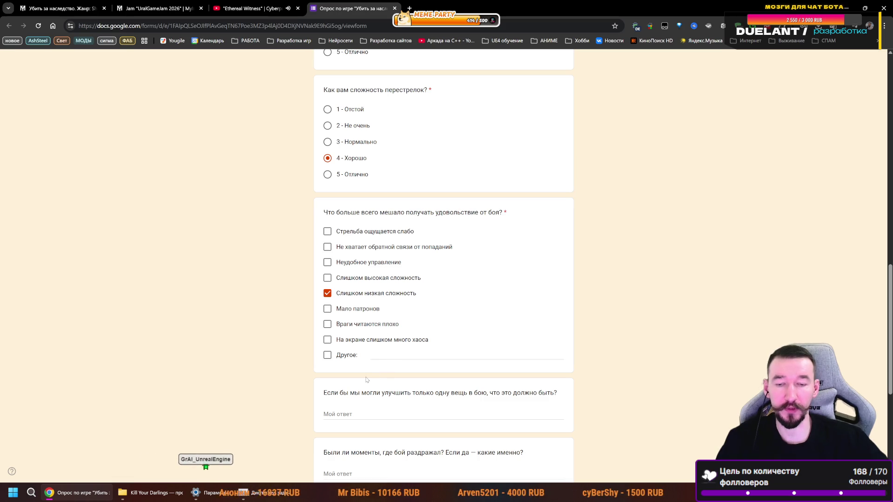
scroll(420, 310, "down", 2)
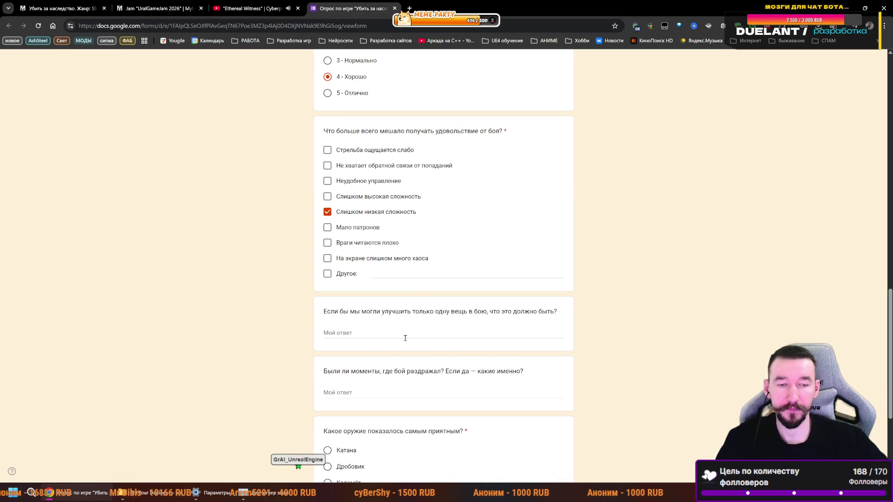
- Answer the one-improvement question with 'Более агрессивные враги', fixing layout and spelling
left_click(362, 333)
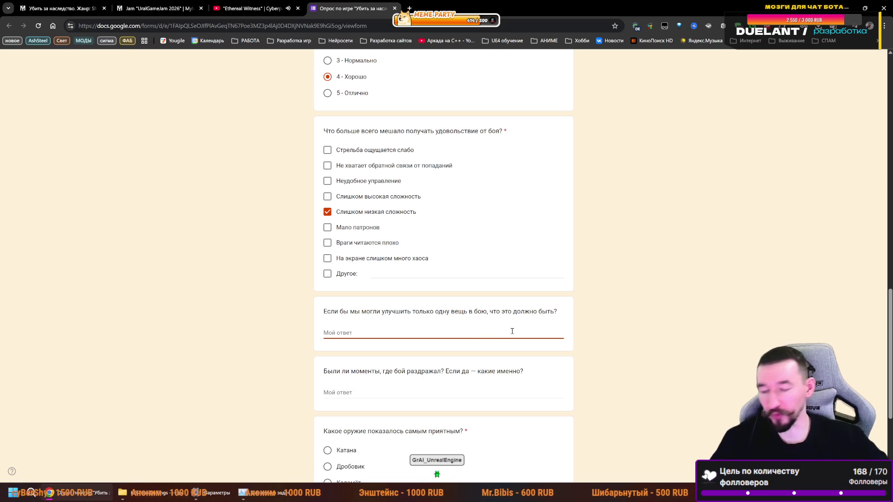
type("<jktt")
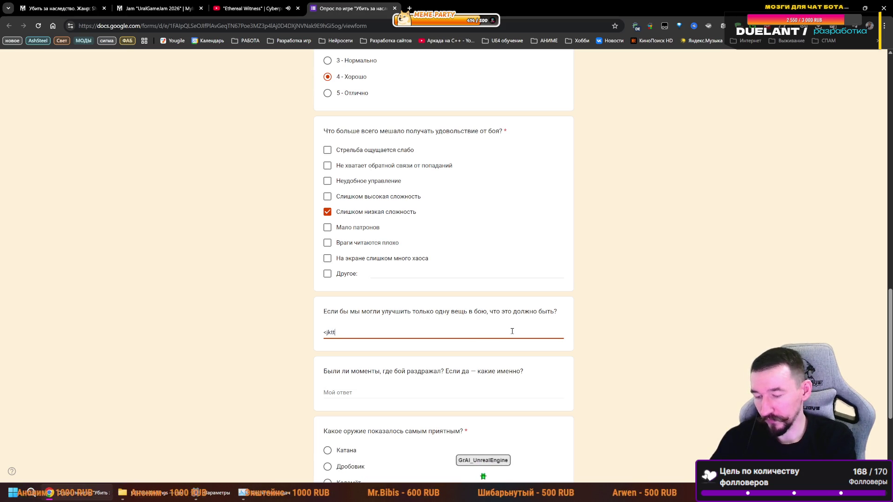
type(" fuhtcbdyst dhfub")
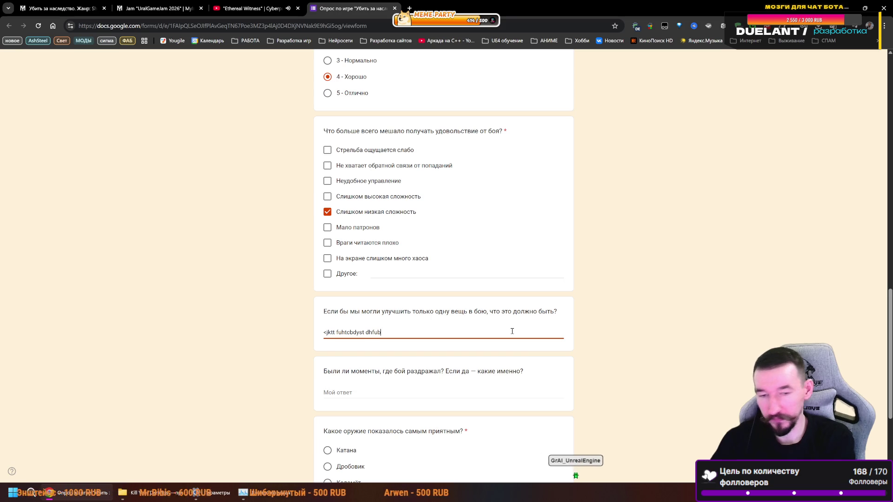
key("ctrl+a")
key("shift+Pause")
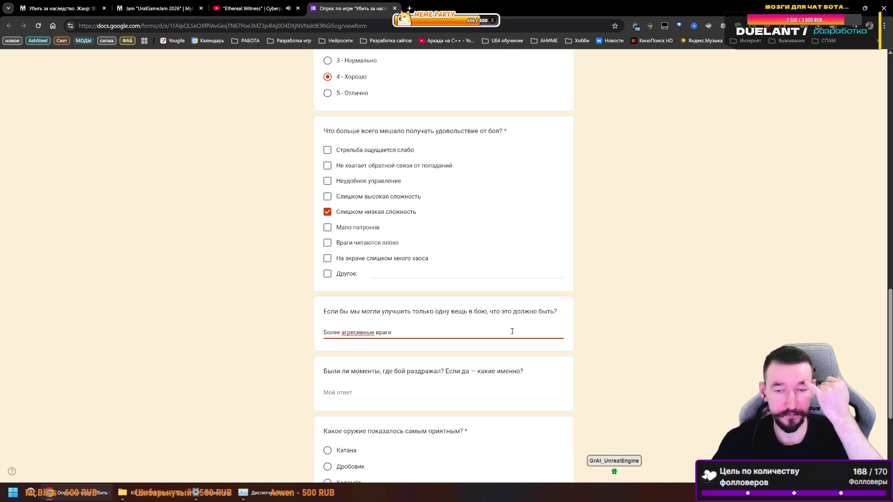
left_click(355, 332)
type("сс")
- Describe the capsule exit on a sword strike as the frustrating moment
left_click(467, 391)
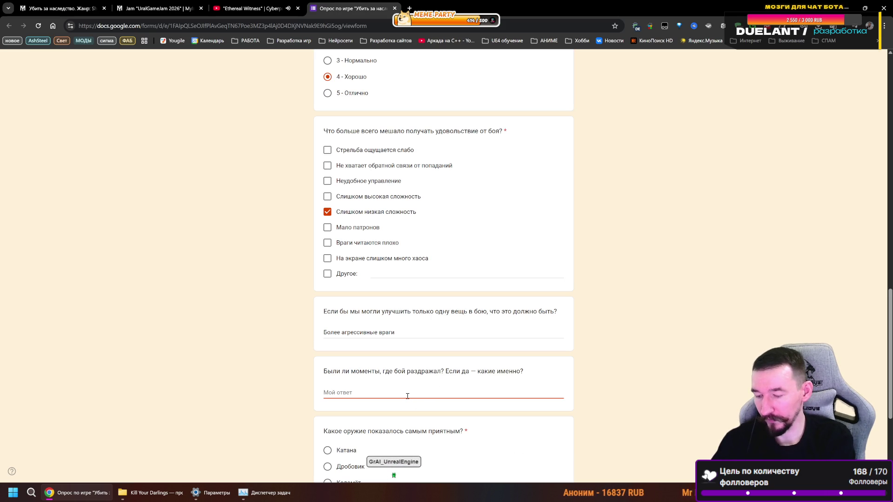
type("Вы")
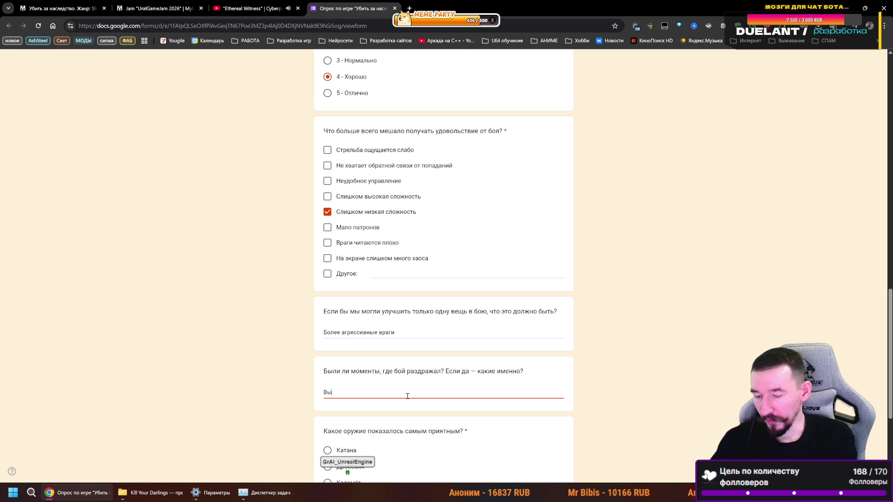
type("ход из капсуля при ударе мечом")
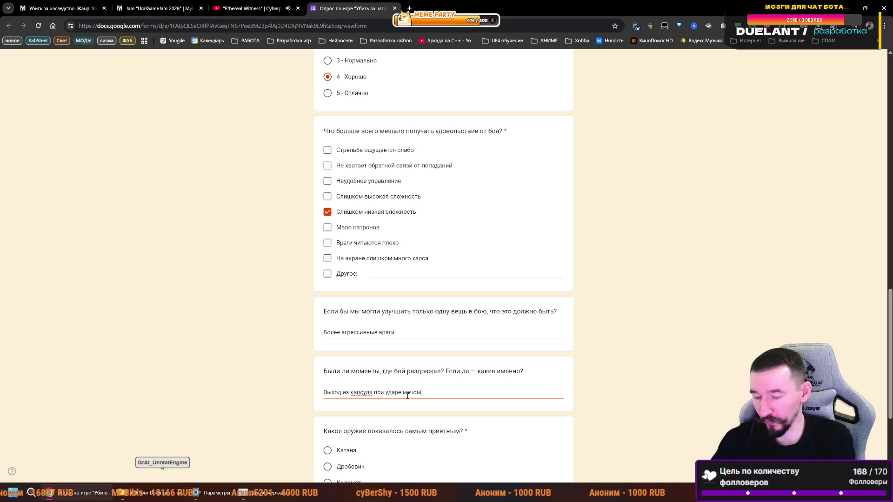
type(" при нулевой скорости ходьбы.")
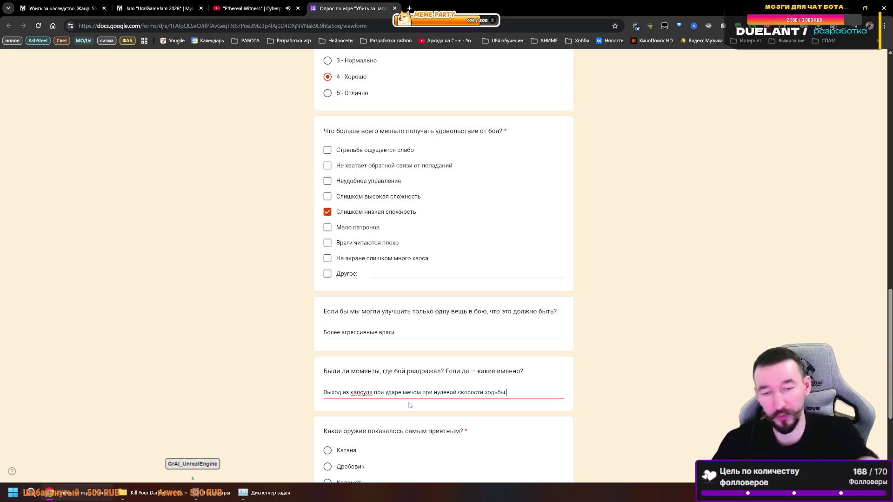
scroll(457, 412, "down", 3)
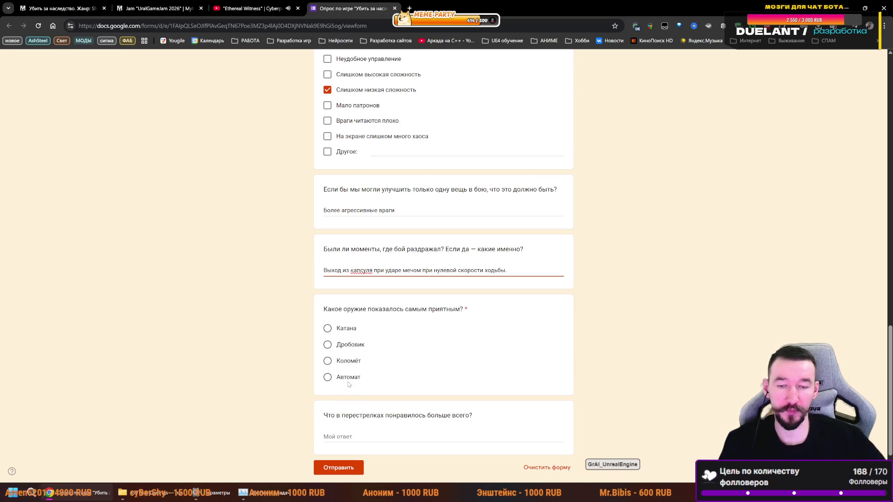
- Answer what was liked in firefights with 'Узи и драйв'
left_click(341, 437)
type("Пи")
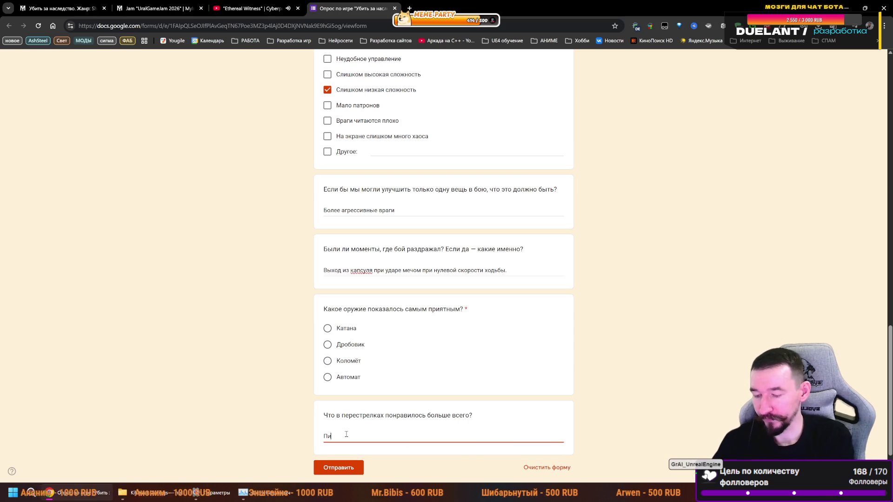
key("BackSpace")
type("Узи и")
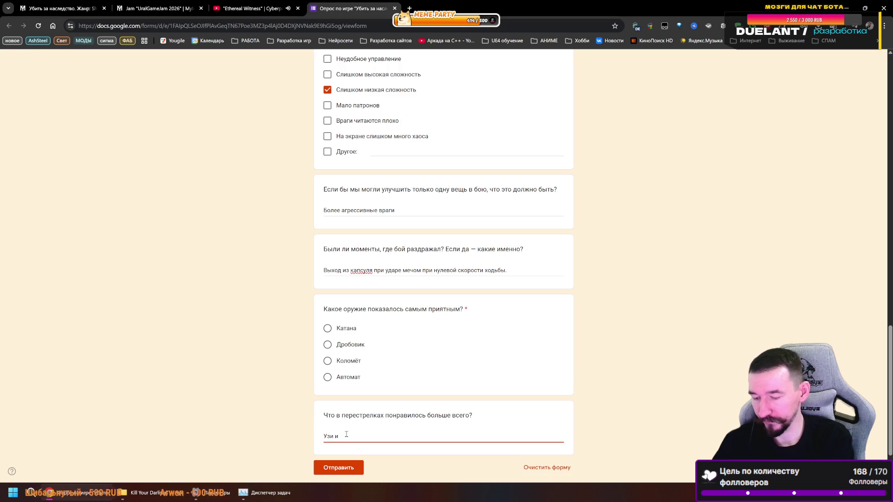
type(" драйв.")
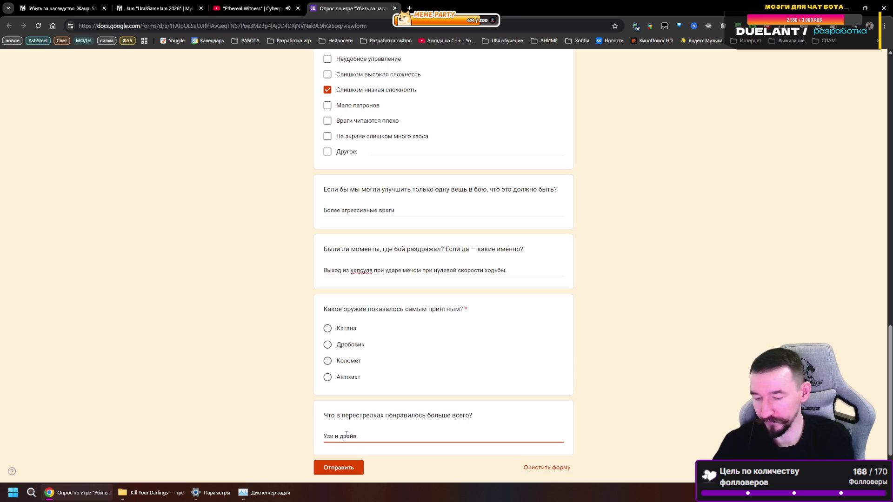
key("BackSpace")
key("BackSpace")
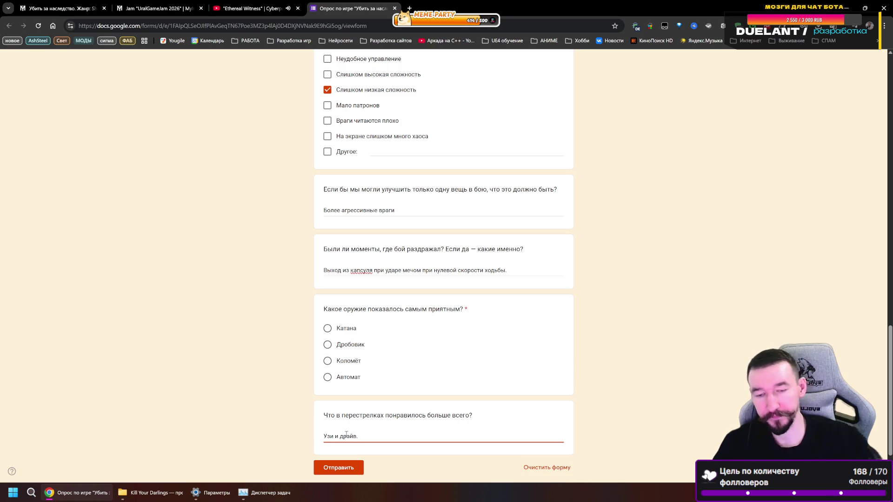
- Choose Дробовик as the favourite weapon, submit the survey and close it
left_click(333, 348)
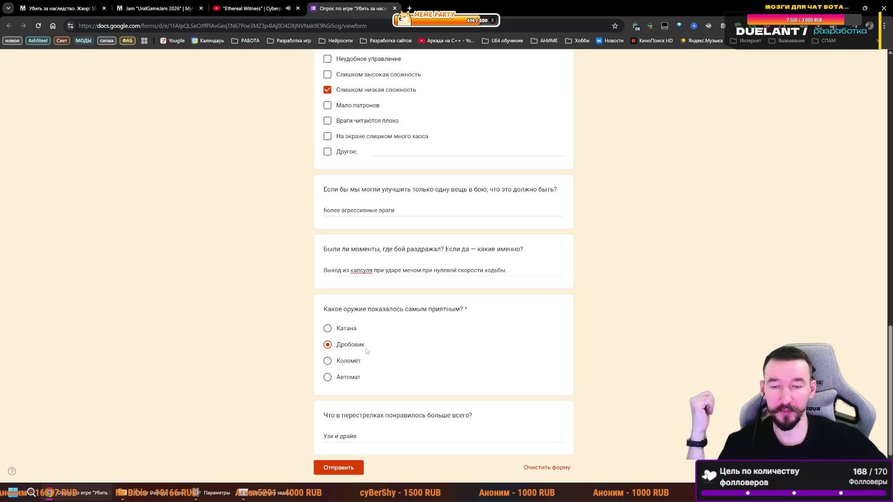
scroll(398, 370, "down", 2)
left_click(338, 401)
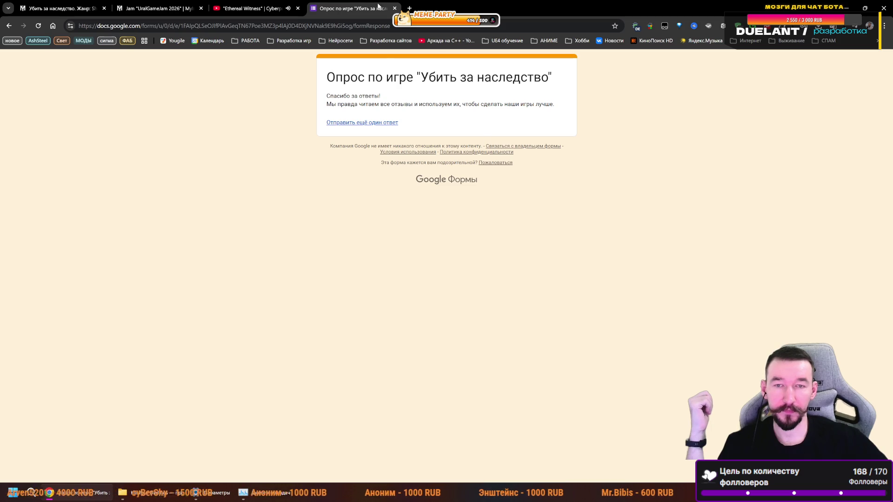
left_click(394, 8)
- Select and copy the title 'Убить за наследство' from the game's myindie.ru page
left_click(158, 8)
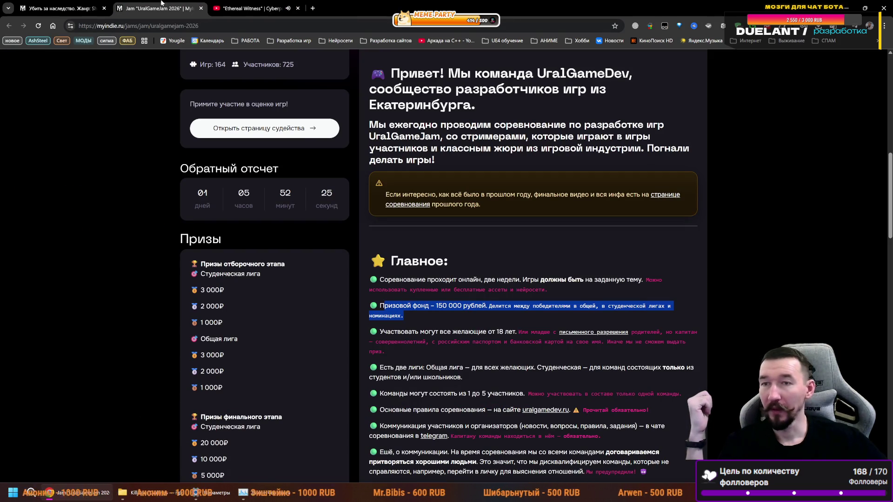
left_click(78, 6)
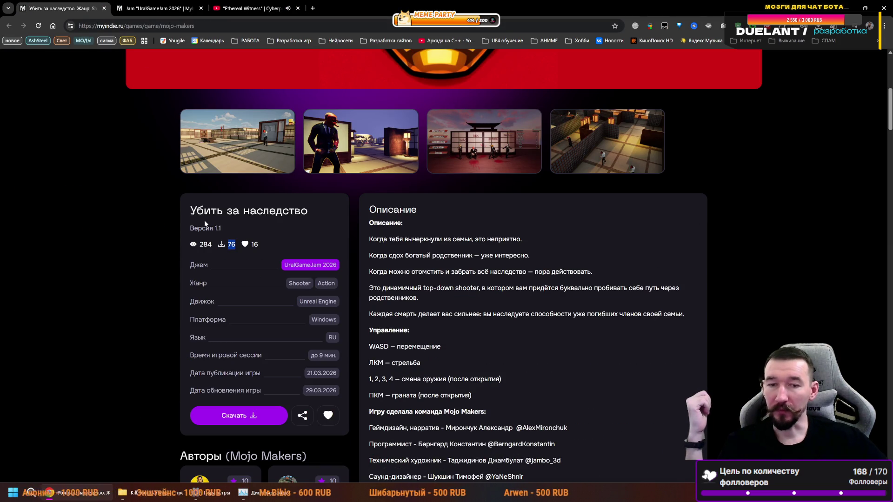
left_click(191, 27)
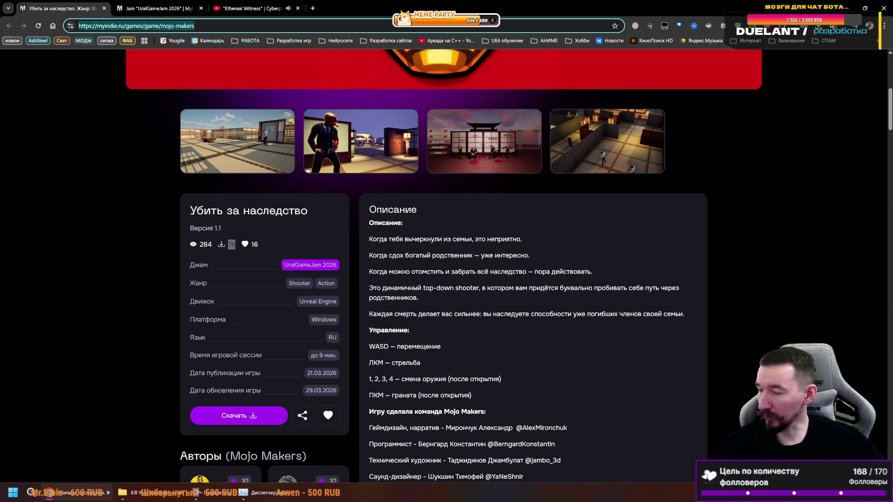
key("alt+Tab")
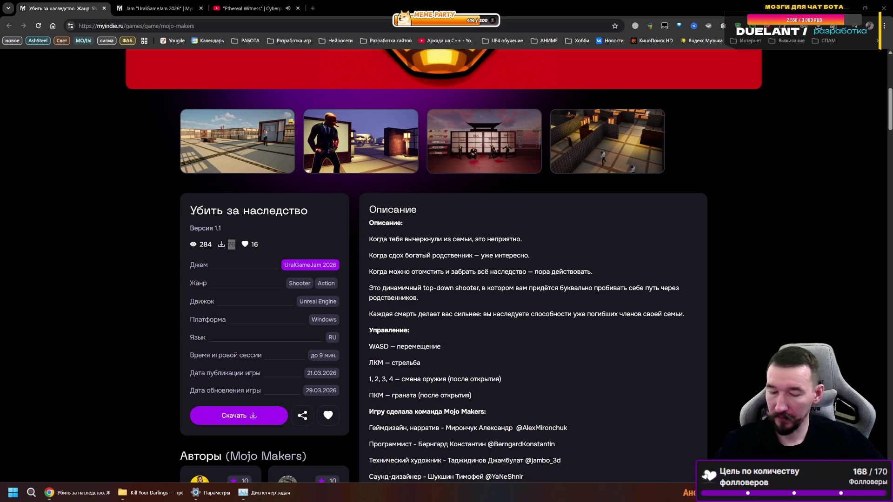
left_click_drag(301, 216, 188, 218)
key("alt+Tab")
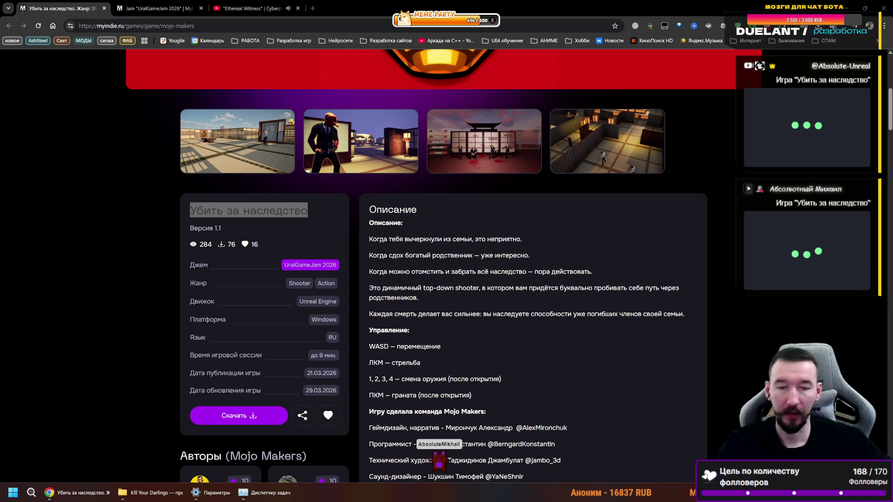
left_click(298, 235)
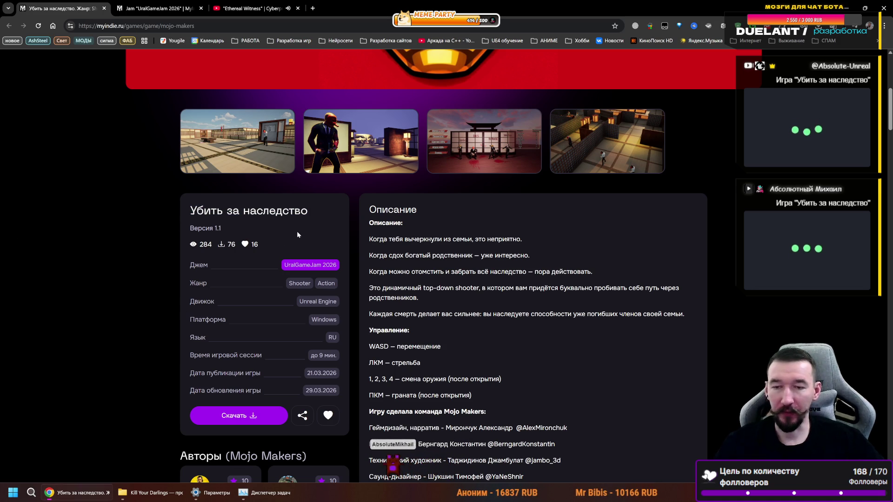
scroll(529, 288, "down", 8)
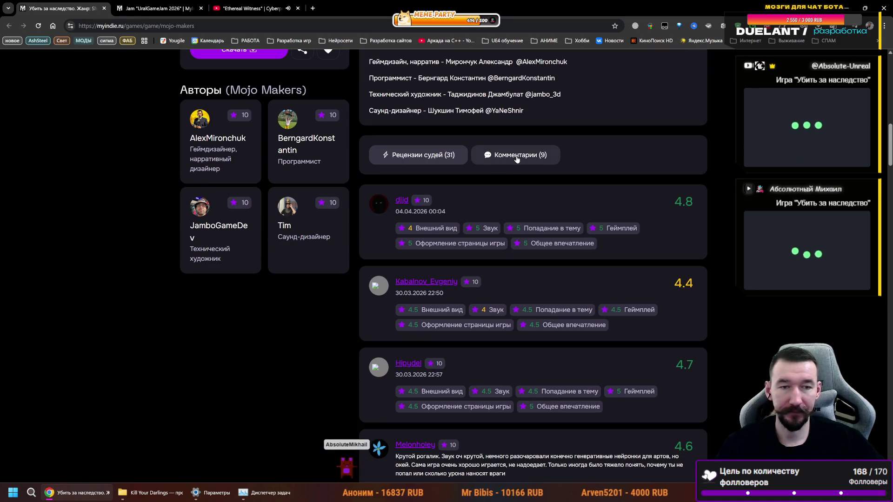
- Switch to Комментарии (9), browse the players' comments, and focus the empty comment box
left_click(517, 160)
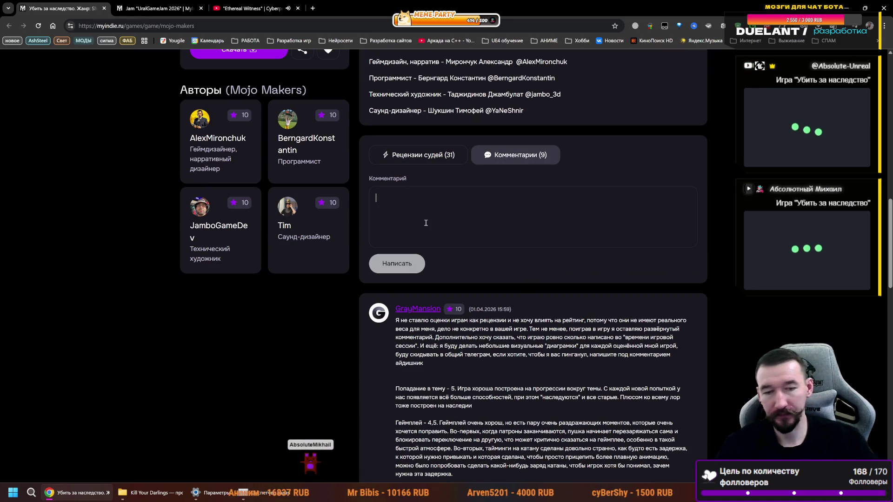
scroll(498, 223, "down", 2)
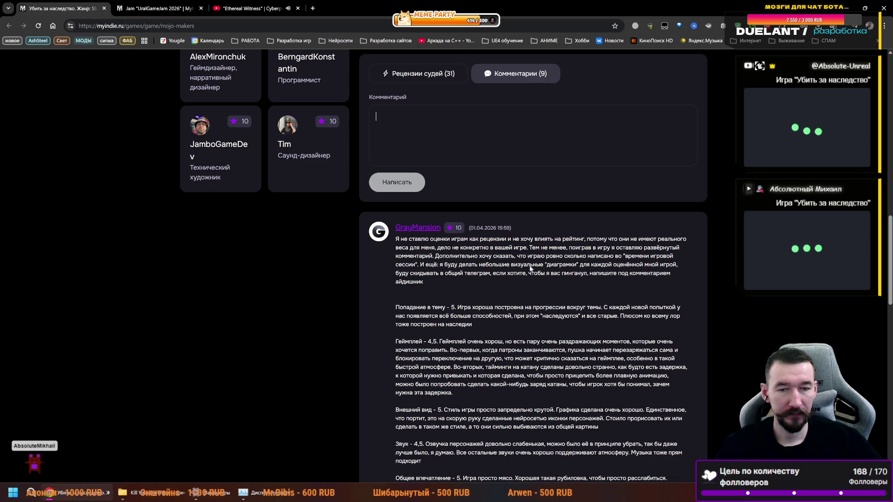
scroll(437, 252, "down", 2)
scroll(450, 201, "down", 4)
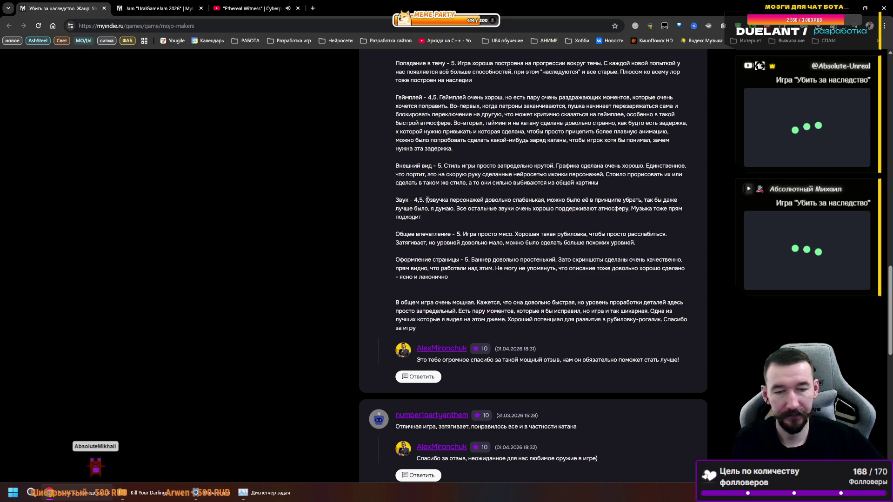
scroll(482, 232, "down", 4)
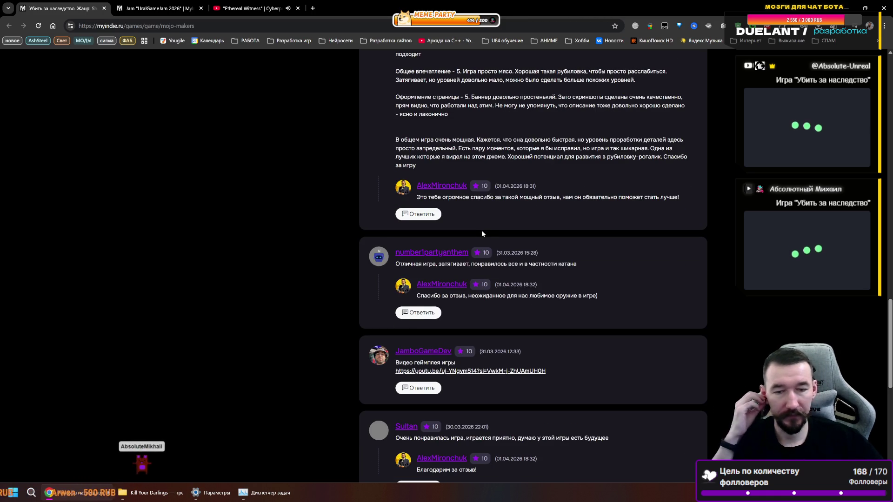
scroll(481, 231, "down", 3)
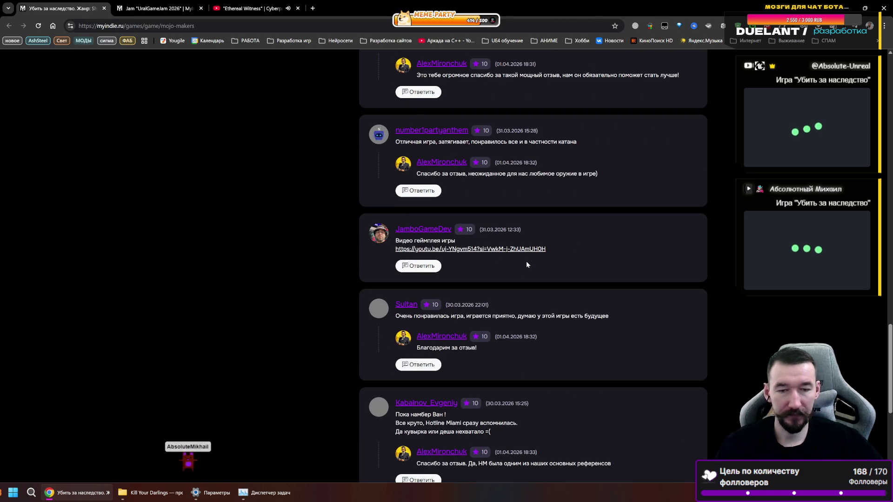
scroll(525, 320, "up", 15)
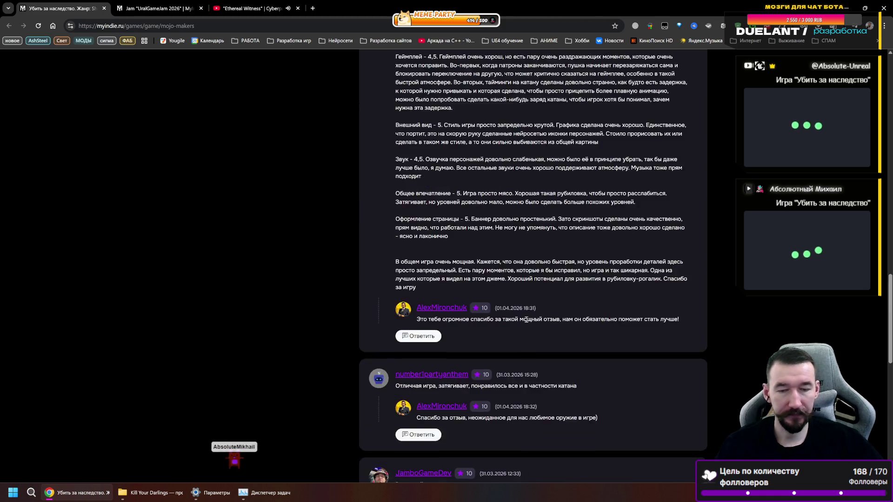
left_click(396, 194)
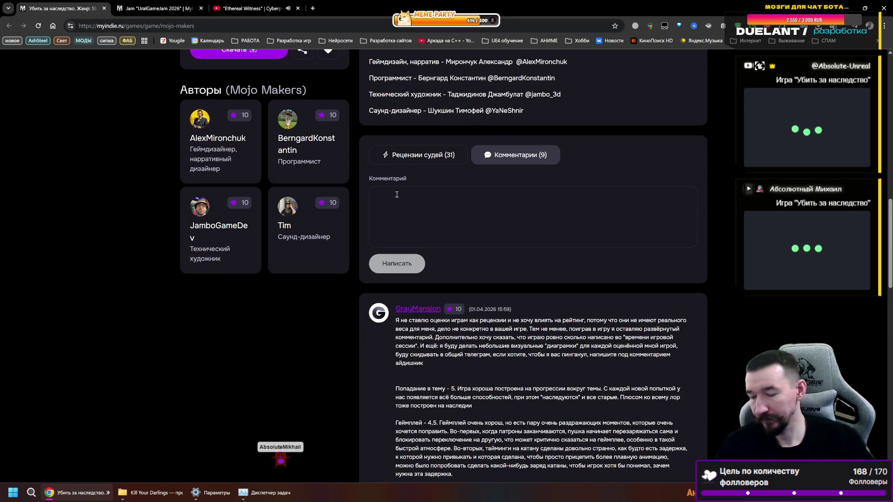
- Draft 'Кайфедко! 12 из 10, геймплей на кончиках пальцев! Запись прохождения:' in the comment box
type("Кайфеджо")
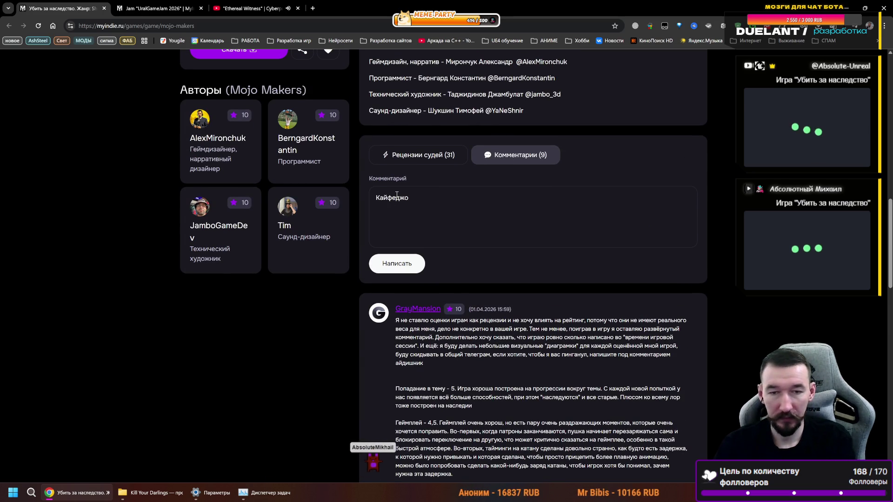
type("!")
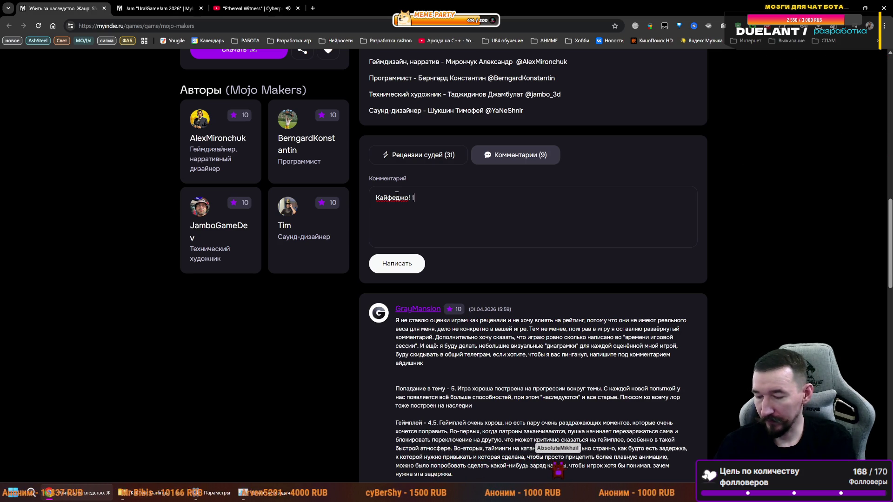
type("10, геймплей")
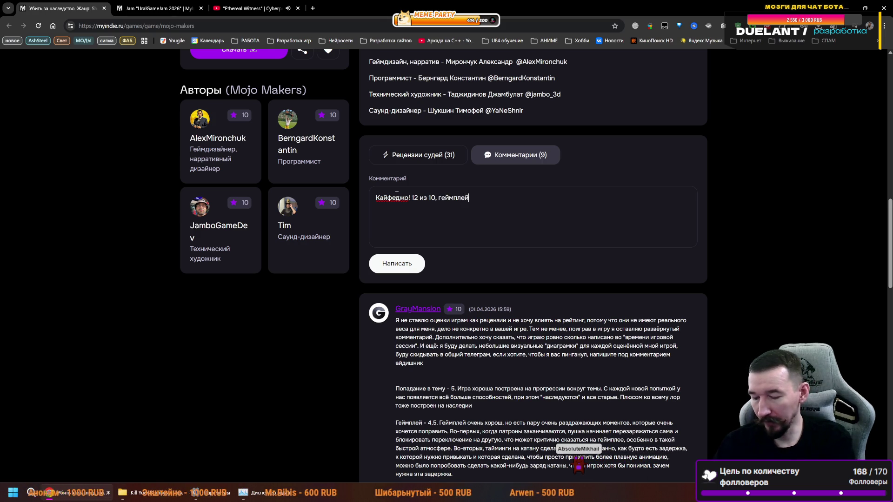
type("ка")
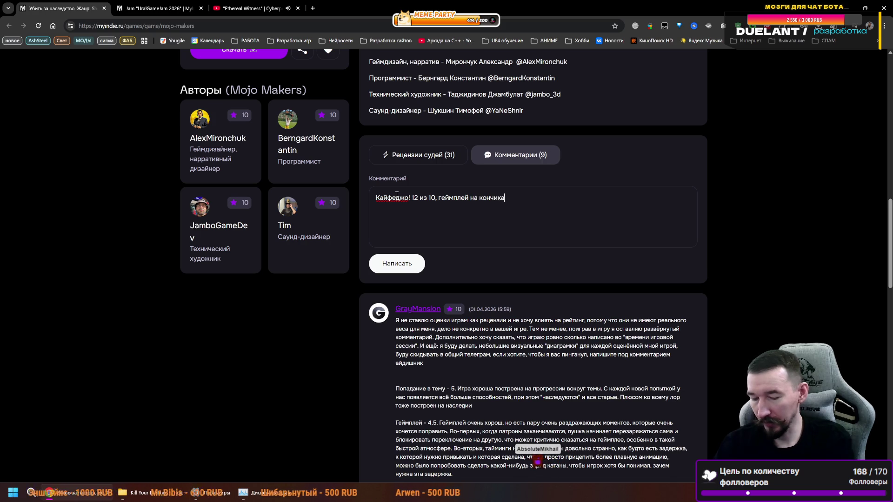
type("х пальцев!")
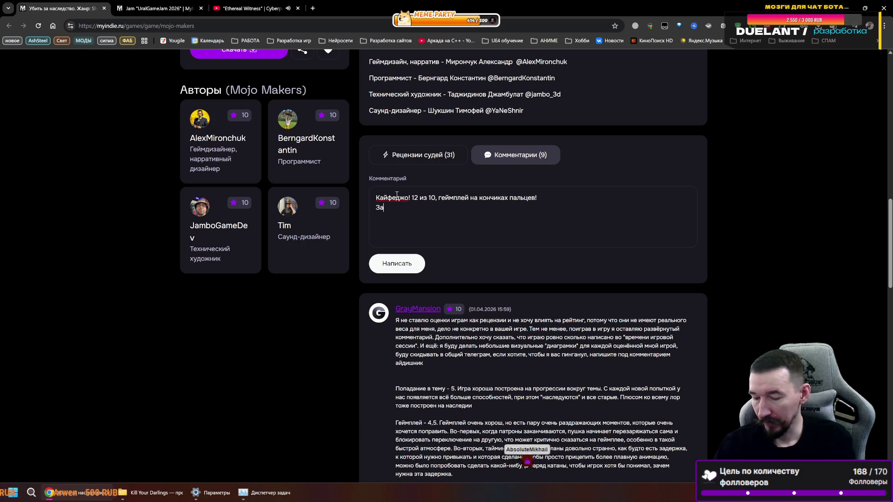
type("хождения:")
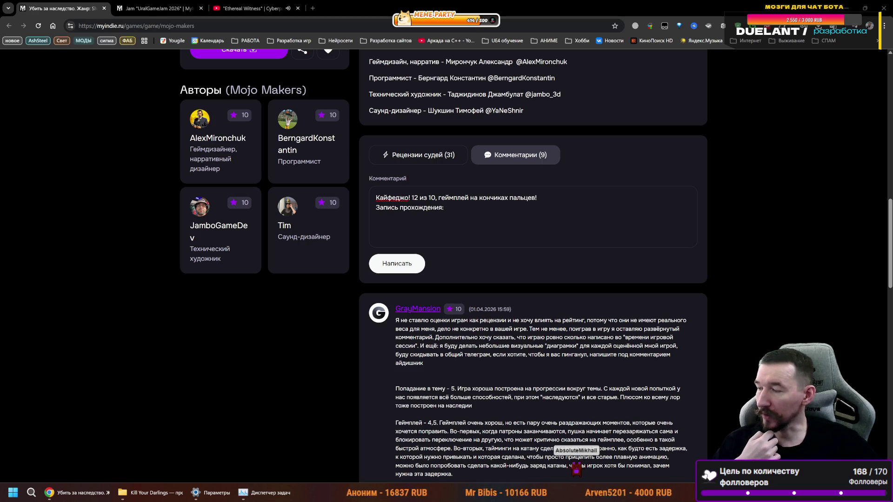
left_click(313, 8)
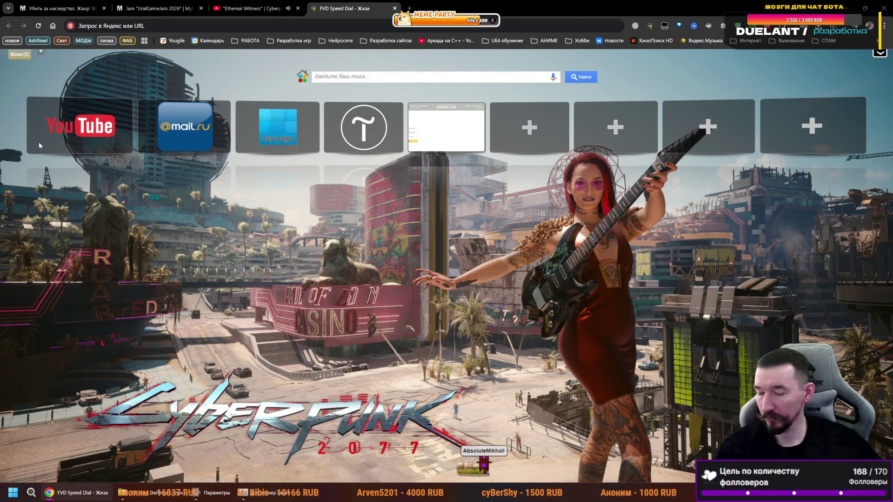
- Go from the Twitch dashboard back to the channel page and bring up its Share options
type("dash")
key("Return")
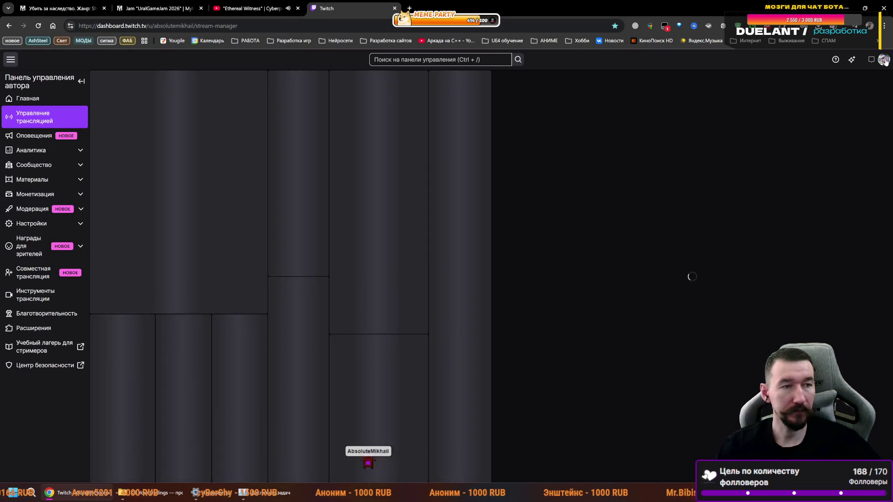
left_click(884, 60)
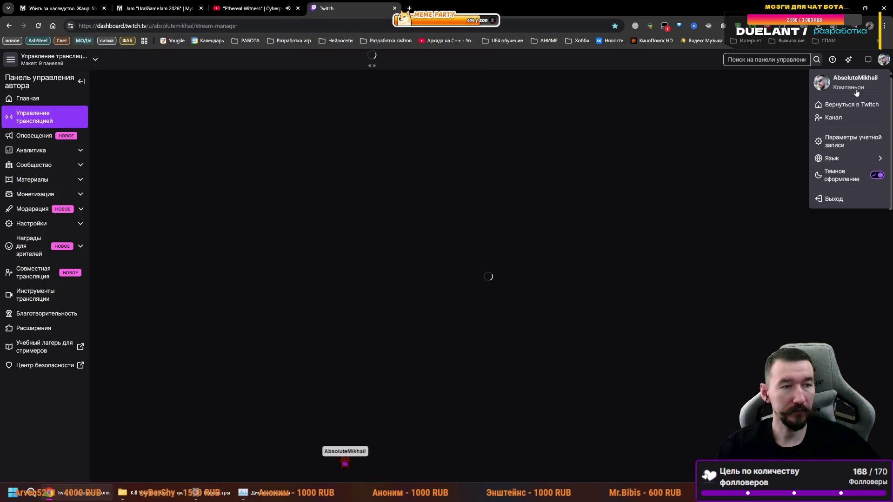
left_click(833, 119)
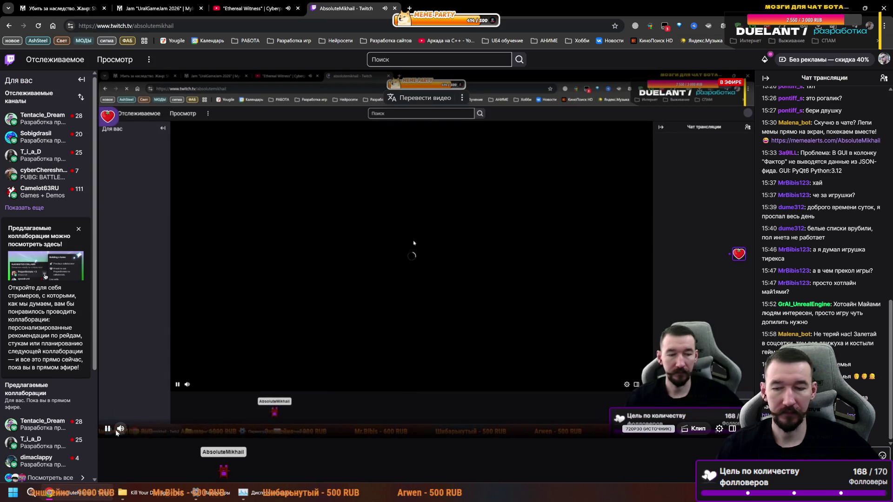
scroll(669, 337, "down", 3)
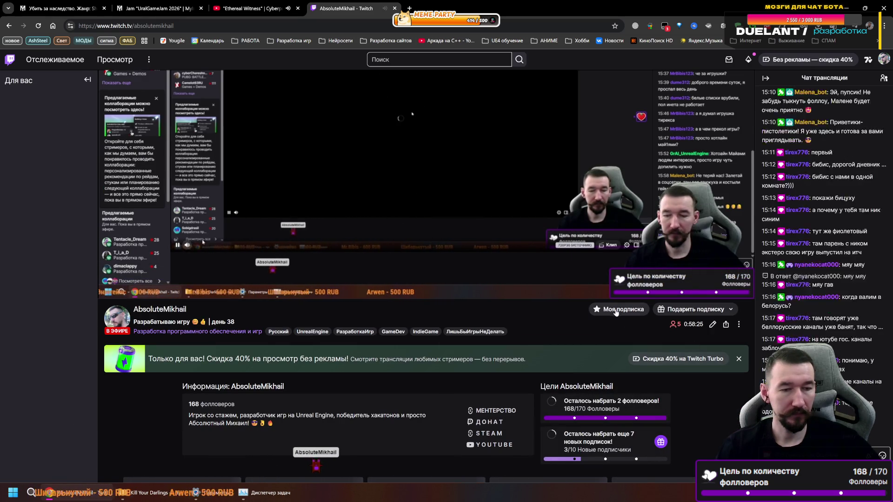
left_click(726, 325)
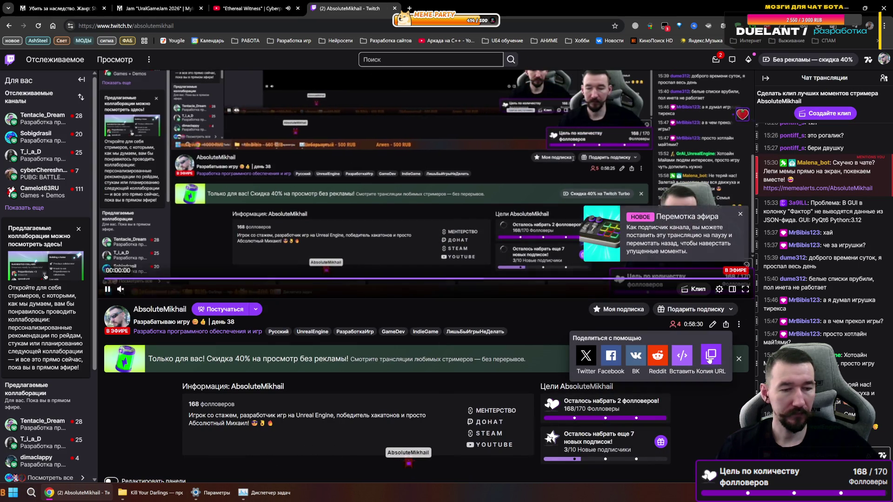
left_click(155, 9)
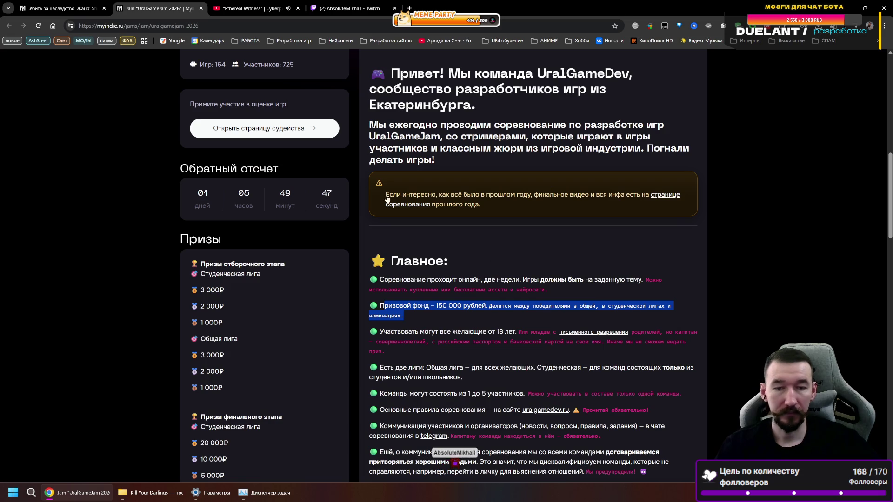
- Replace the pasted Twitch link with the YouTube live link and post the comment
left_click(72, 4)
type("https://www.twitch.tv/absolutemikhail")
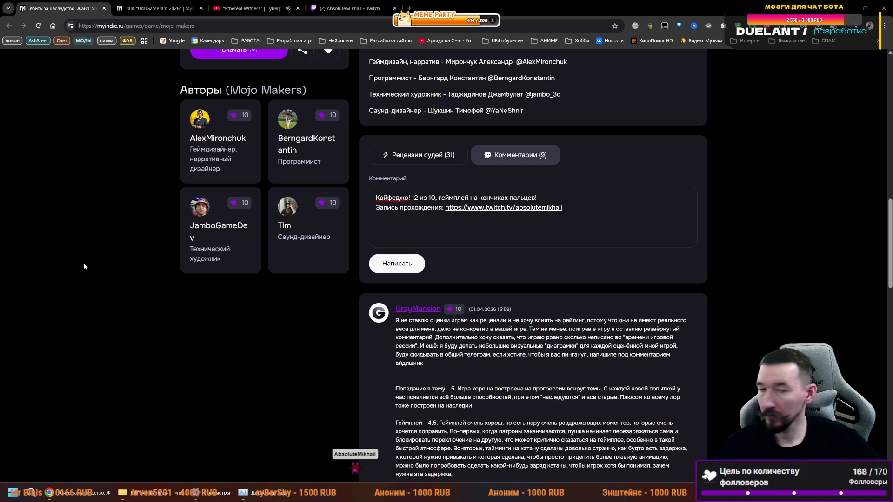
left_click_drag(573, 213, 448, 215)
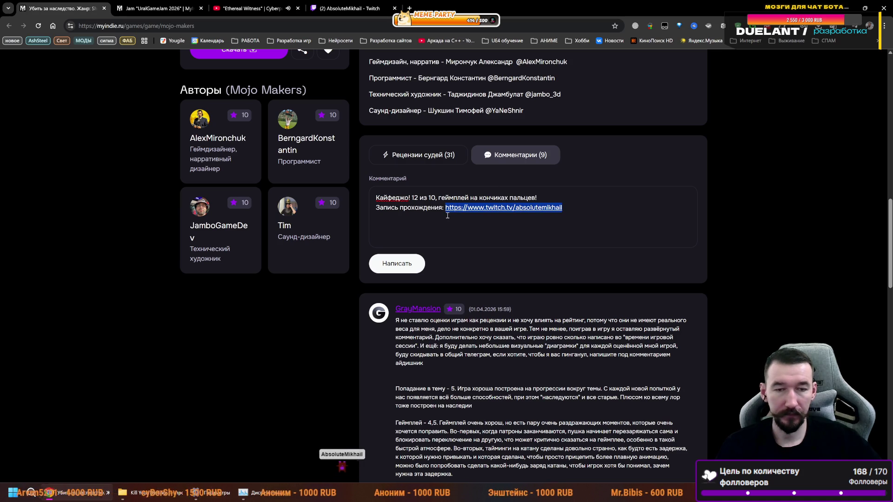
left_click(570, 202)
left_click_drag(567, 206, 444, 209)
key("BackSpace")
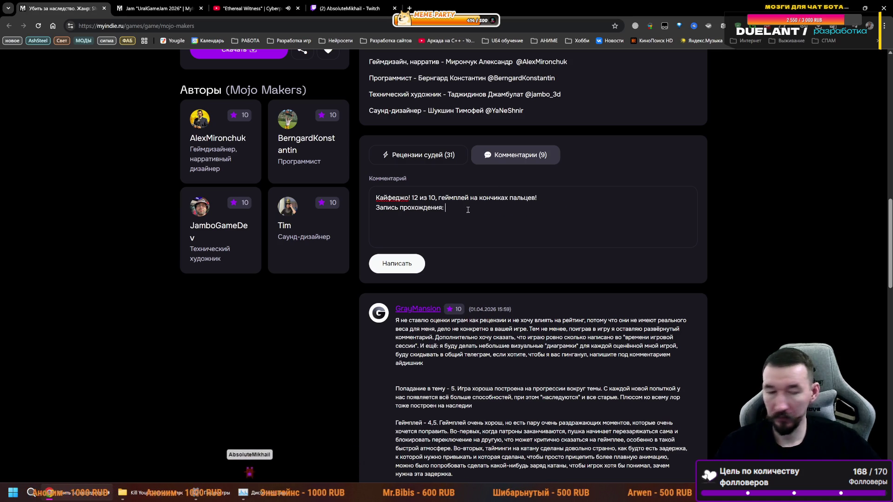
type("https://youtube.com/live/wxAnw2YsrtA?feature=share")
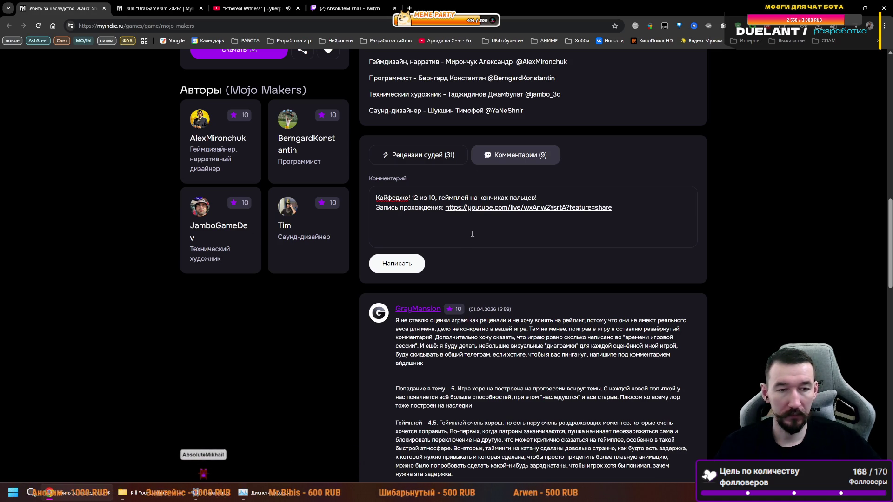
left_click(393, 269)
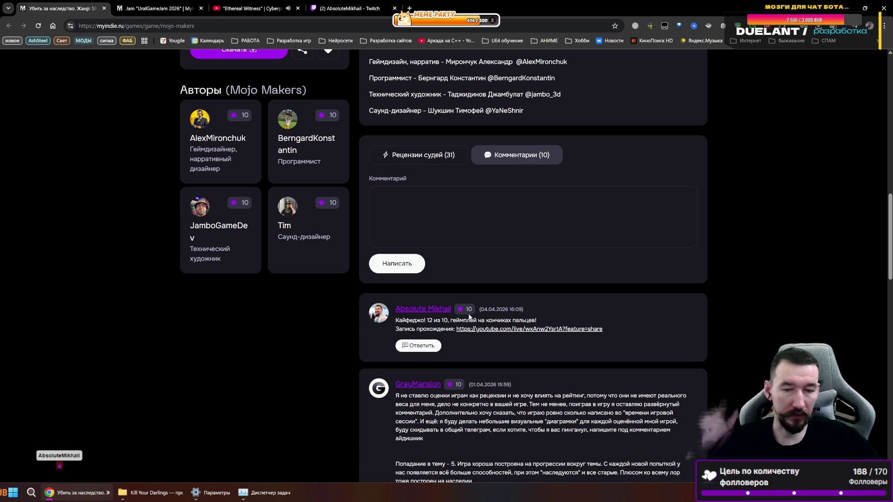
- Load the remaining comments under 'Убить за наследство' and check the posted one
left_click(432, 195)
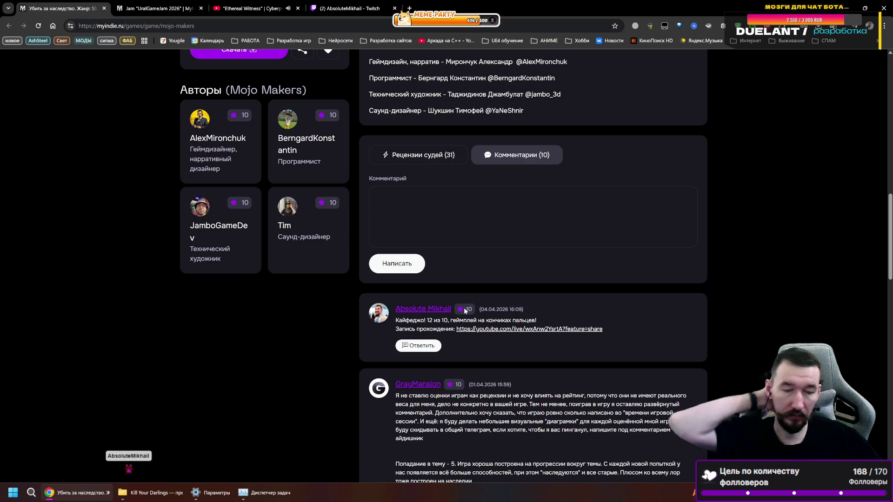
scroll(497, 305, "down", 15)
scroll(501, 283, "down", 5)
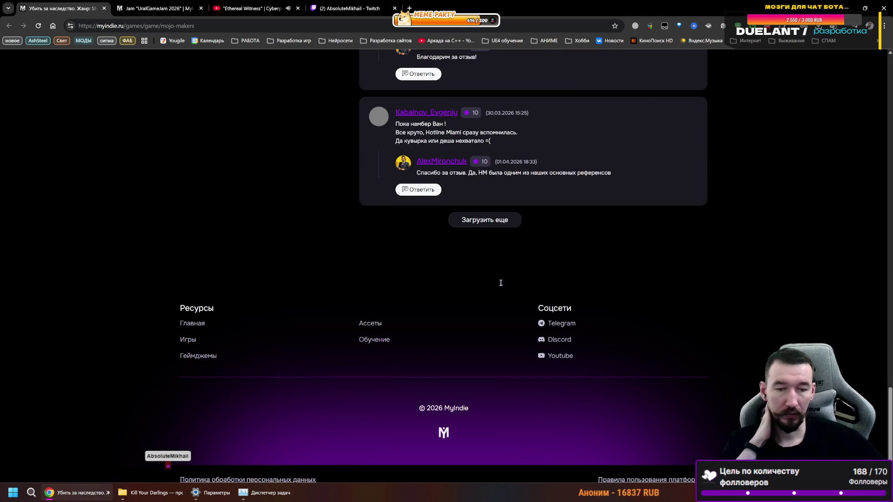
left_click(488, 219)
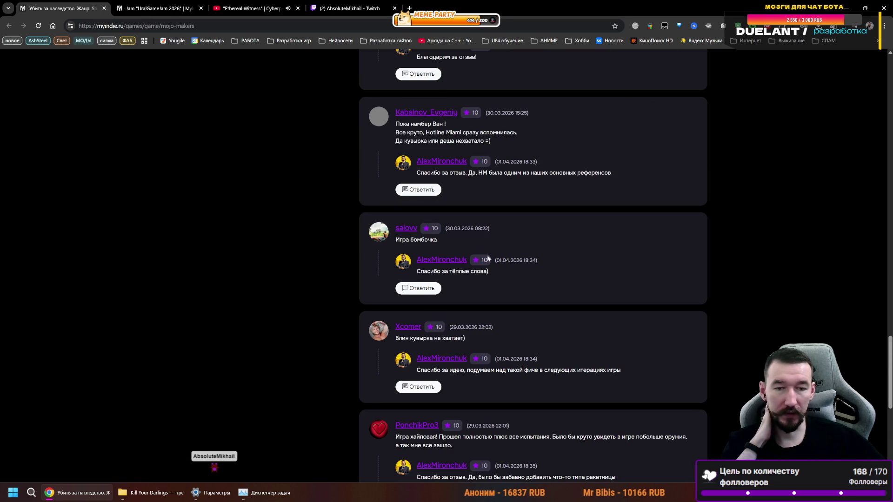
scroll(488, 258, "down", 6)
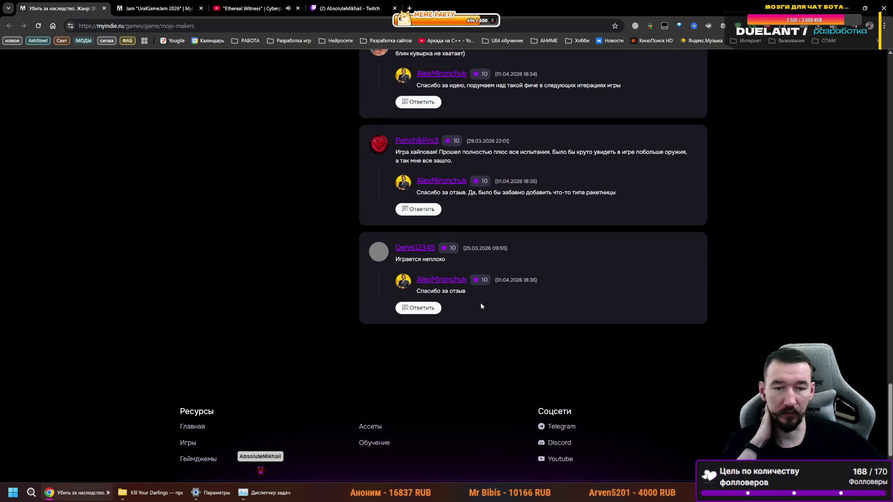
scroll(485, 297, "up", 15)
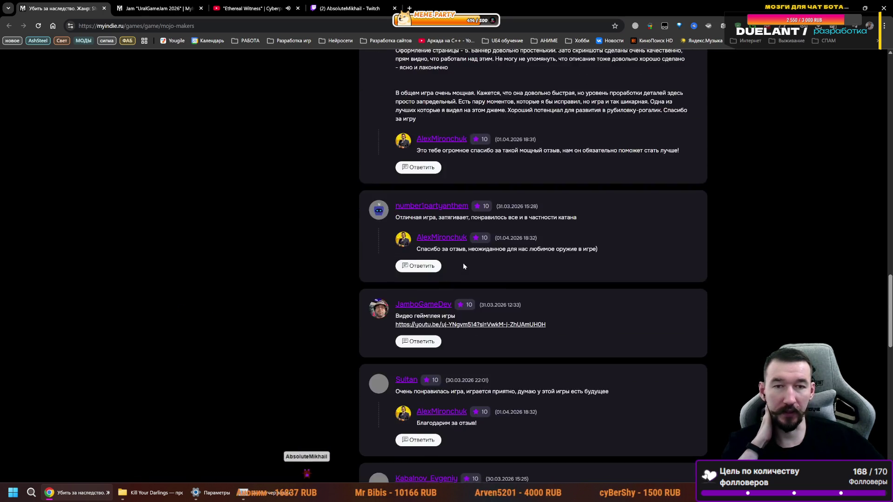
scroll(470, 250, "up", 20)
scroll(345, 230, "down", 5)
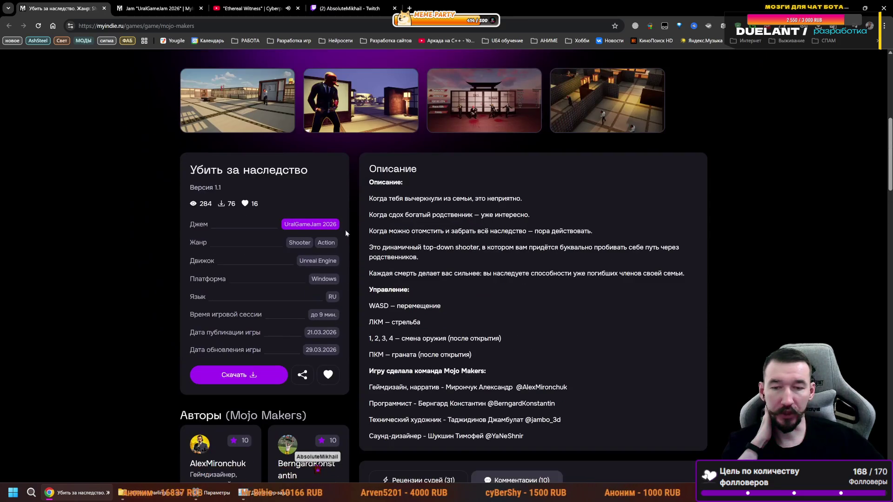
- Close the old jam tab and open the UralGameJam 2026 tag's page in a new tab
left_click(317, 227)
left_click(201, 9)
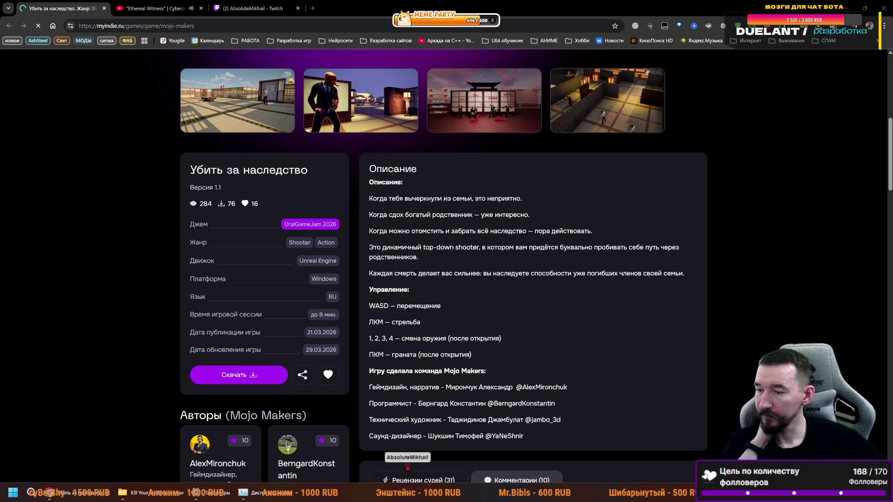
scroll(244, 150, "up", 3)
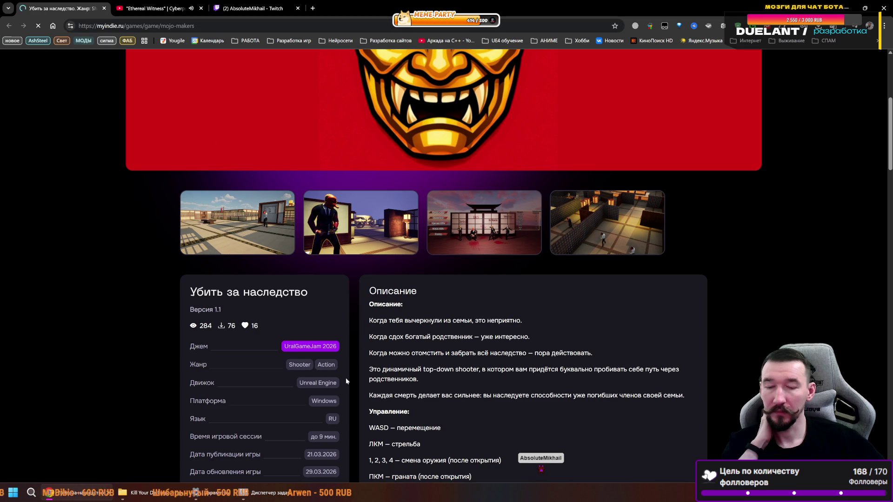
right_click(305, 352)
left_click(342, 204)
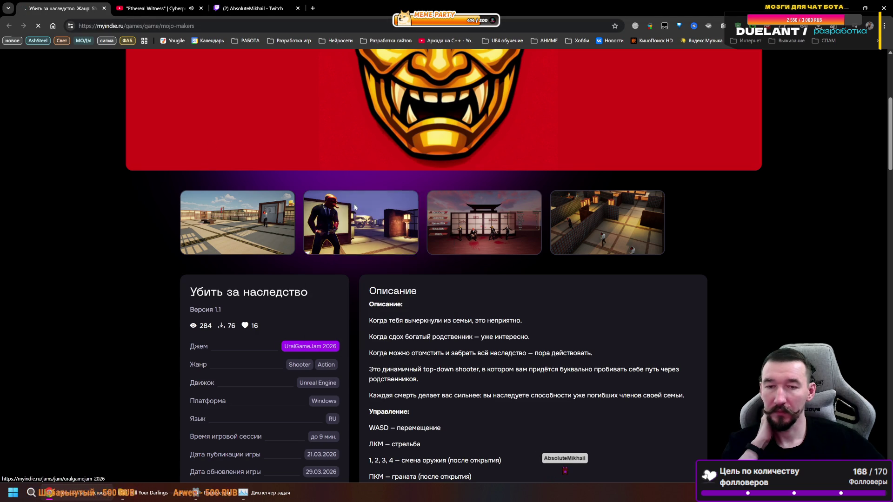
- Try adding a Browsec smart-settings site rule that routes through Германия
left_click(144, 8)
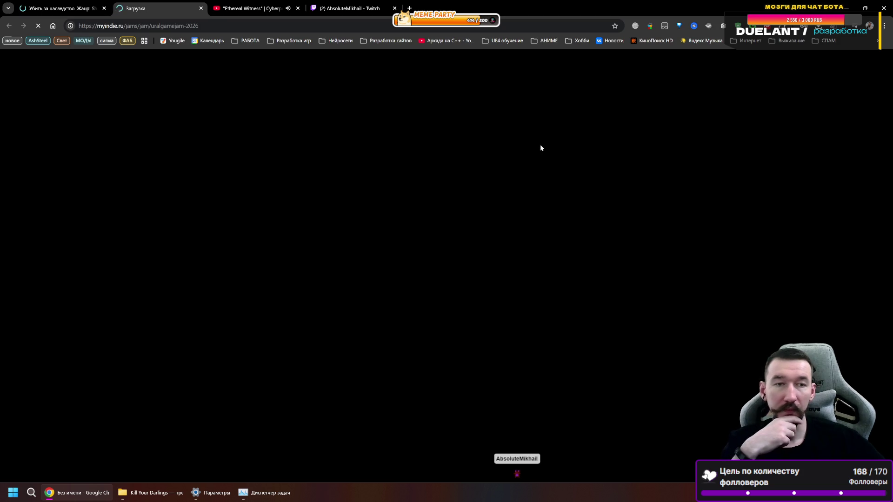
left_click(635, 25)
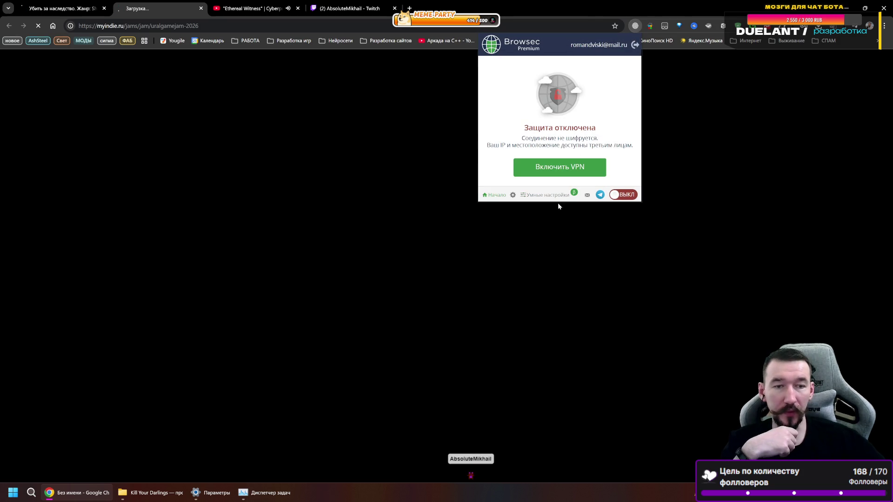
mouse_move(543, 197)
left_click(556, 164)
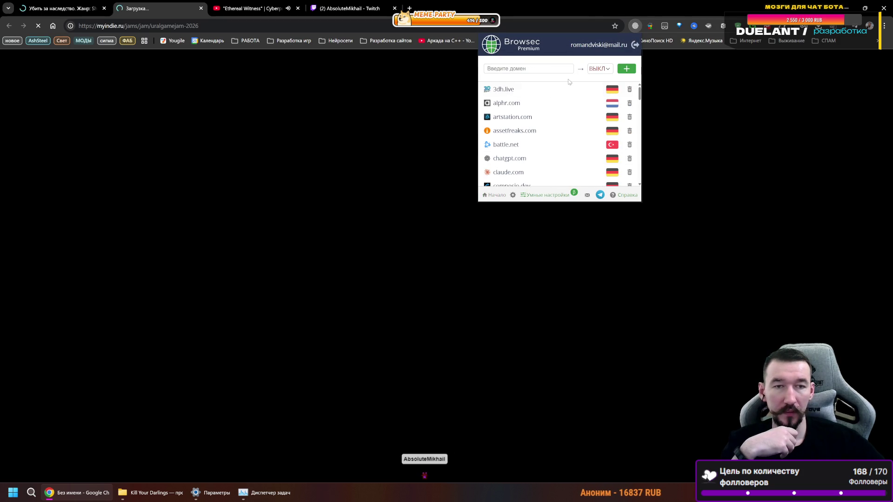
left_click(598, 69)
left_click(581, 97)
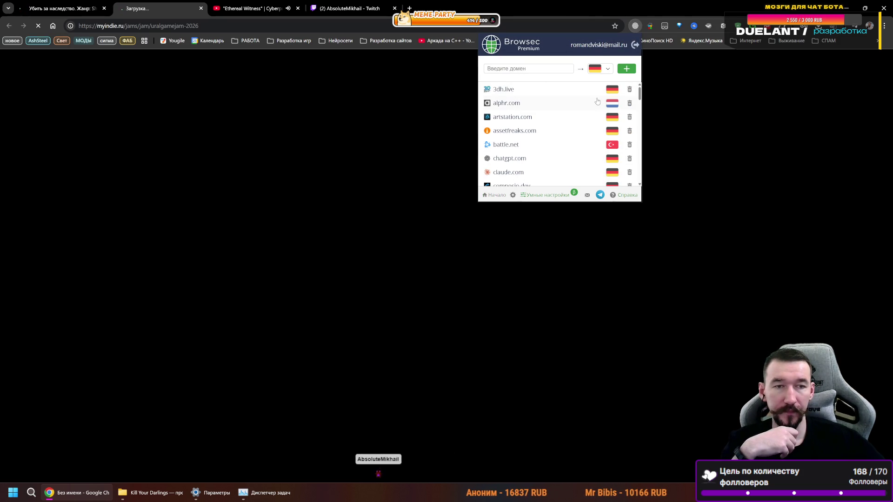
left_click(626, 68)
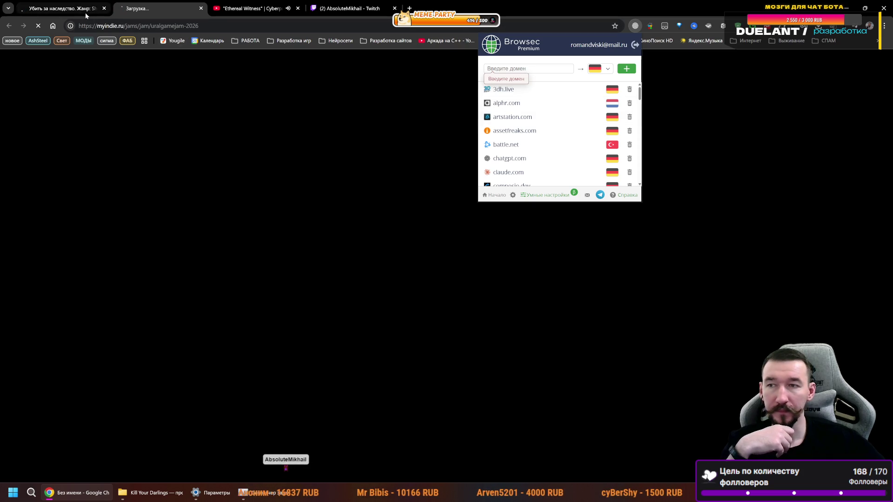
left_click(327, 126)
- Add a Browsec smart setting routing myindie.ru through Германия and return to the jam page
left_click(107, 30)
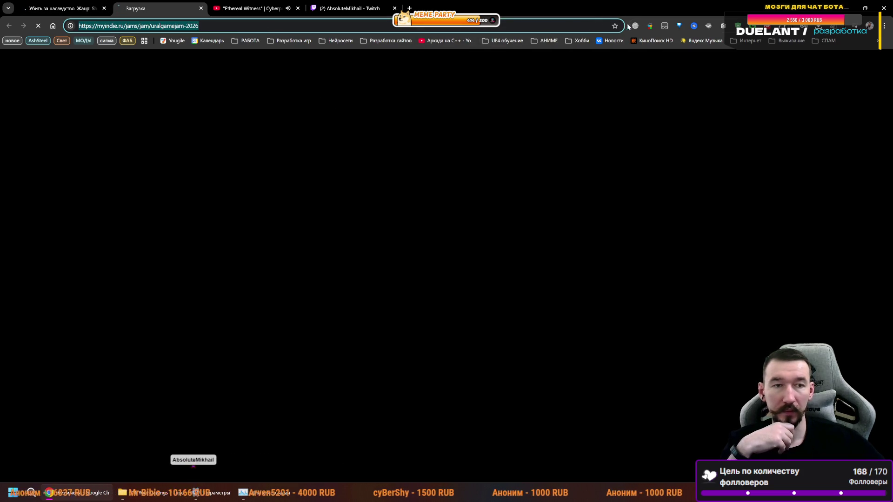
left_click(46, 3)
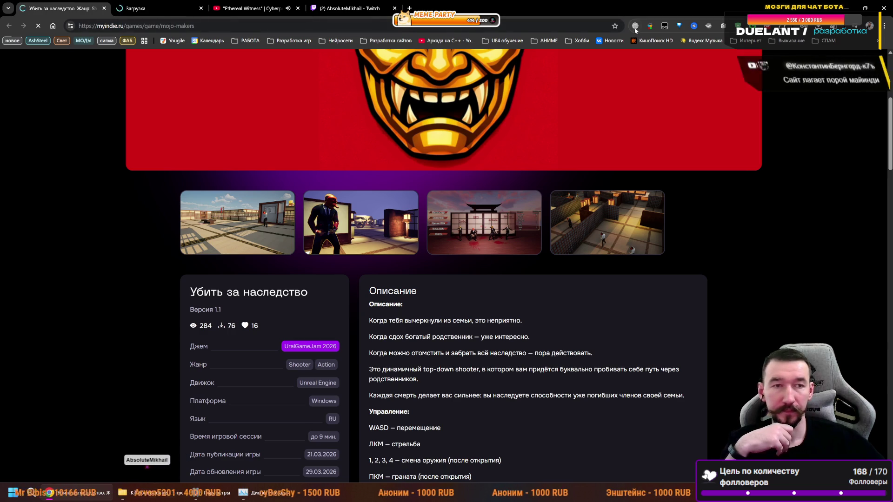
left_click(635, 26)
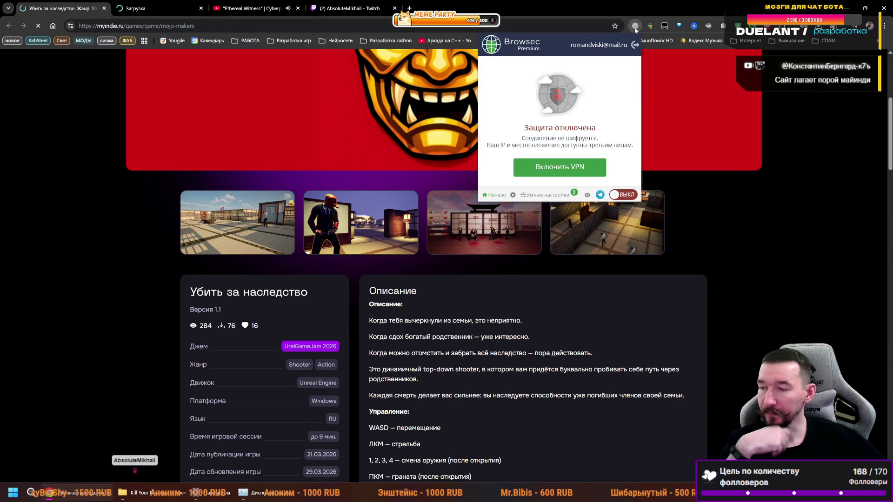
left_click(545, 196)
left_click(563, 150)
left_click(600, 69)
left_click(549, 100)
left_click(626, 68)
left_click(186, 10)
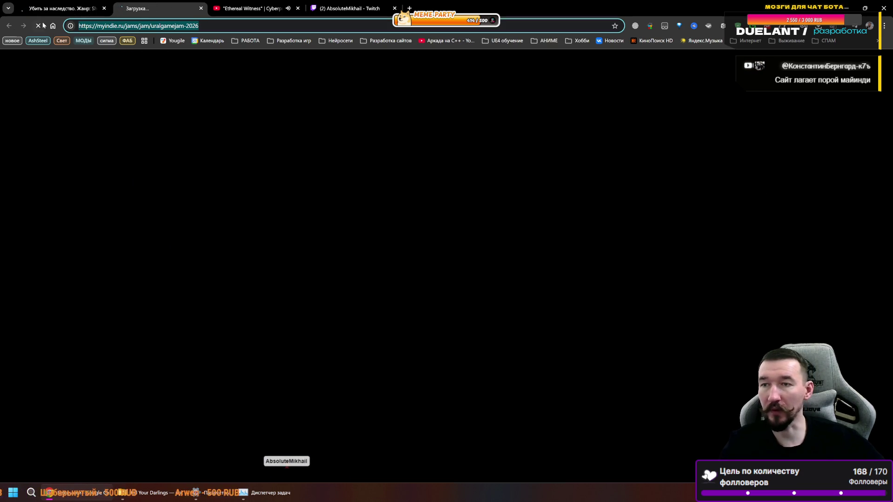
- Cycle between the game page tab and the loading jam page tab
left_click(292, 198)
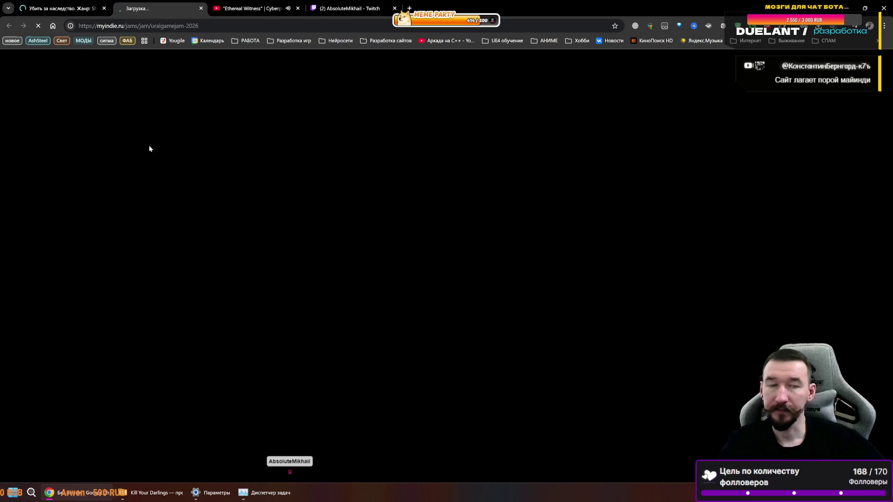
key("ctrl+shift+Tab")
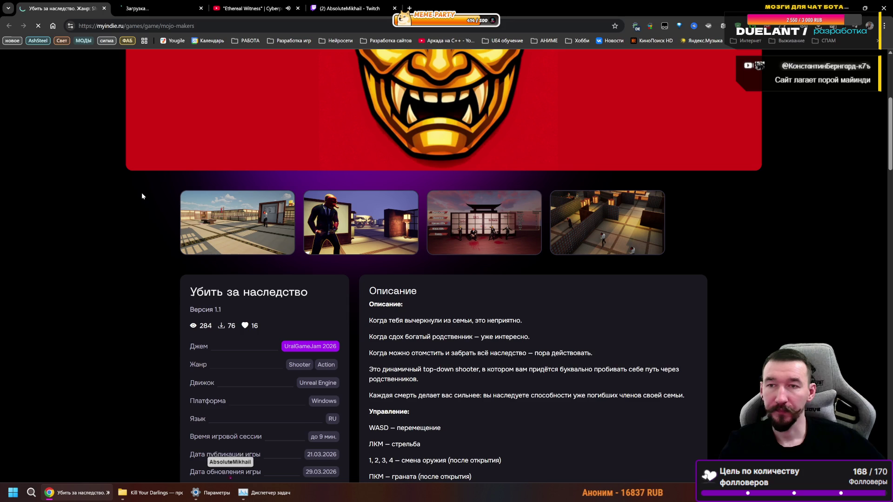
left_click(144, 4)
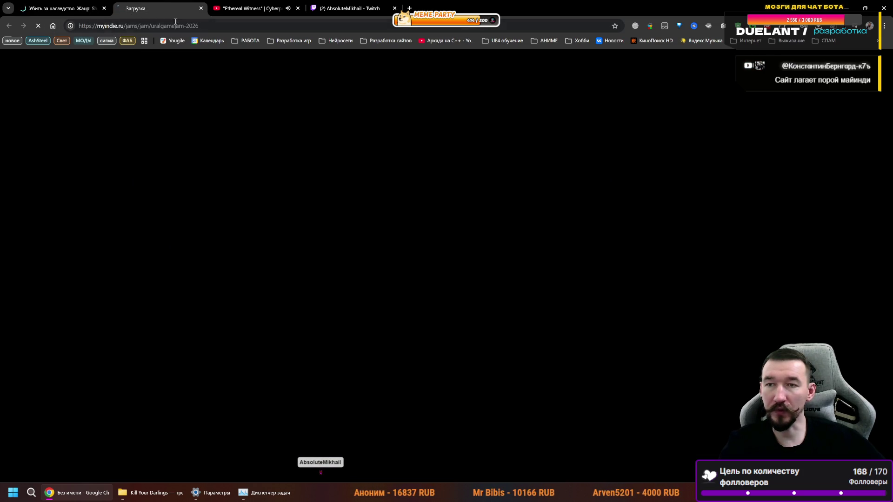
key("ctrl+shift+Tab")
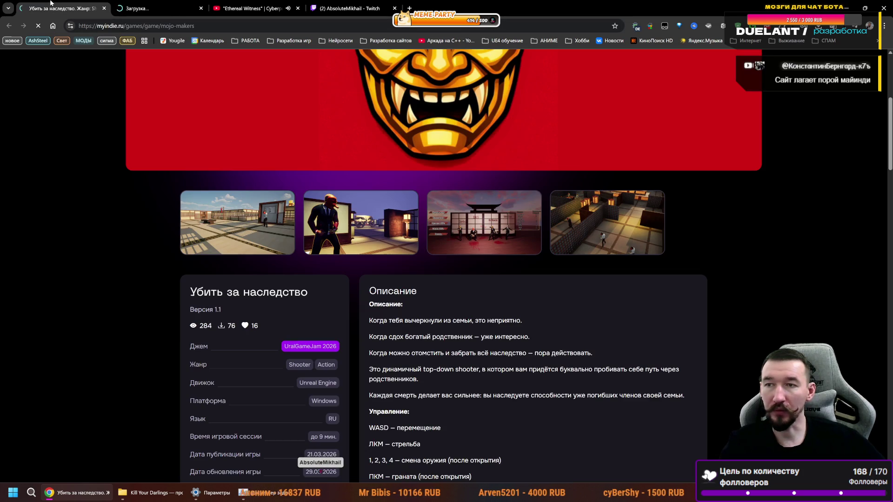
scroll(227, 167, "up", 5)
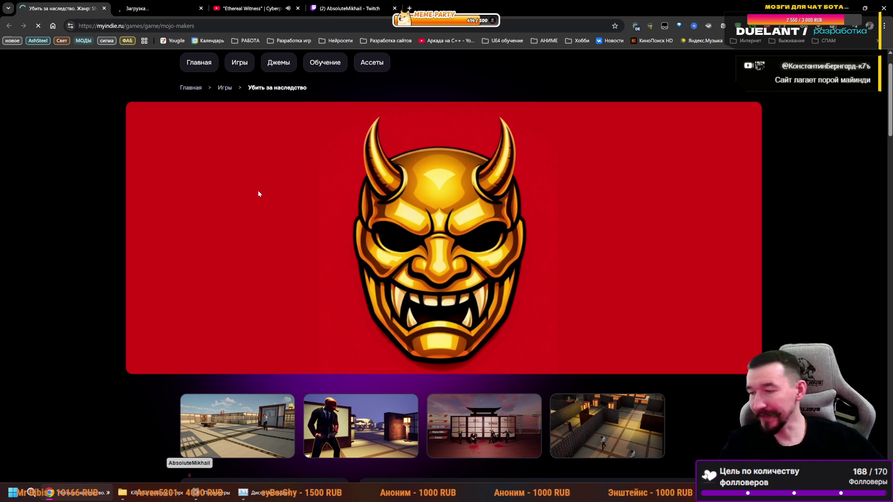
key("ctrl+Tab")
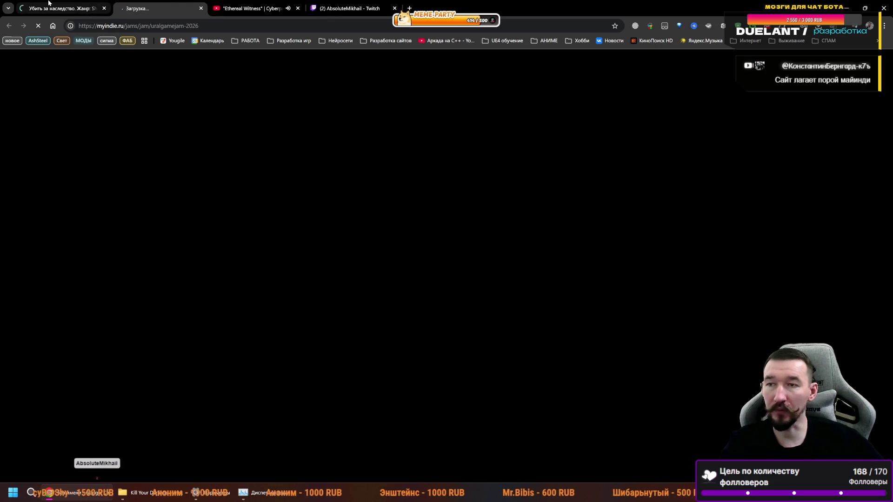
left_click(48, 2)
left_click(140, 8)
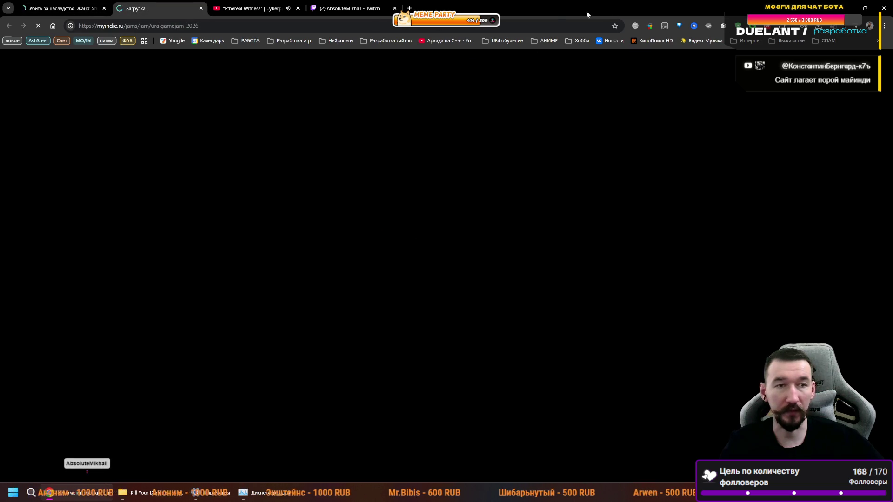
- Move the YouTube tab to the first position and close the Twitch stream tab
left_click(88, 2)
left_click_drag(251, 8, 150, 5)
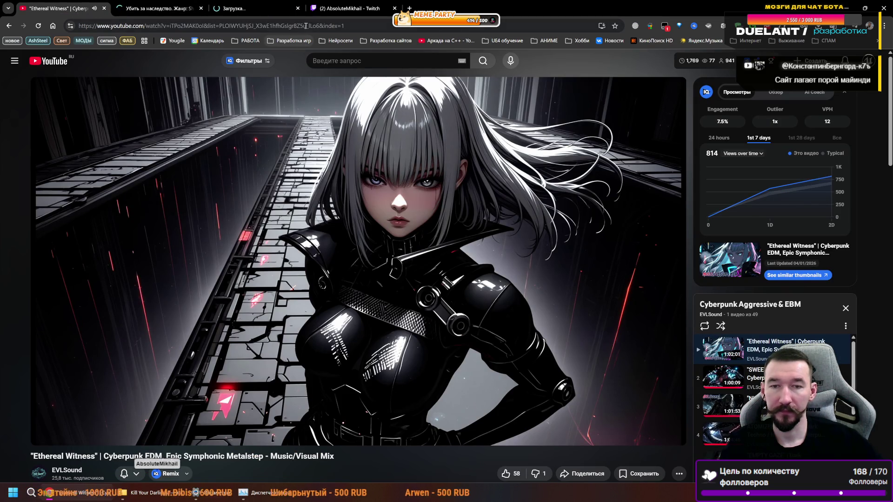
left_click(359, 8)
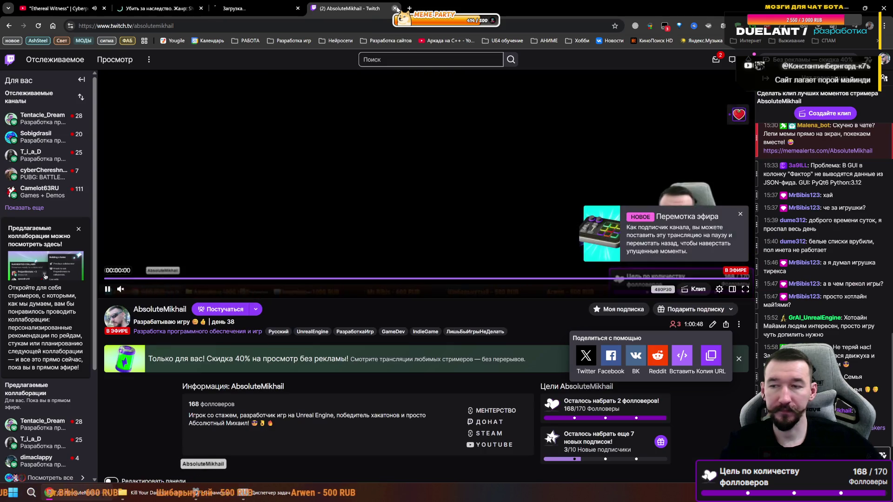
left_click(395, 8)
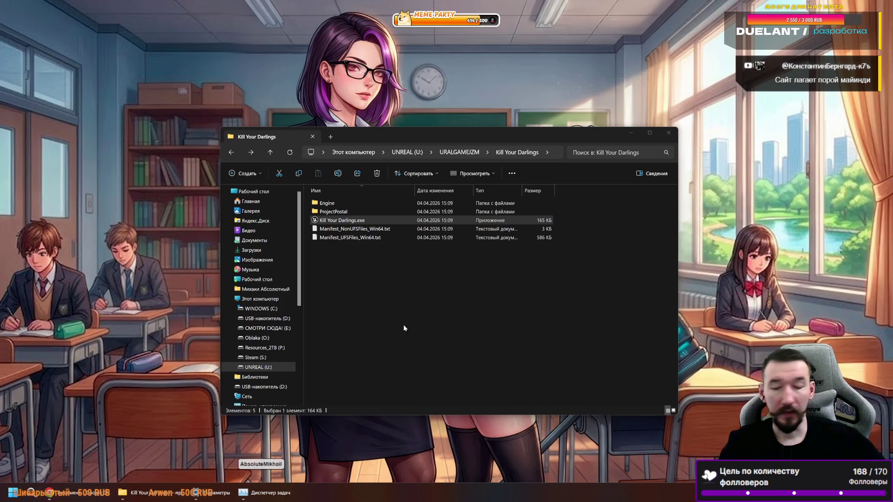
- Close Task Manager, go up to UNREAL (U:) and permanently delete the URALGAMEJZM folder
left_click(846, 8)
key("ctrl+shift+Escape")
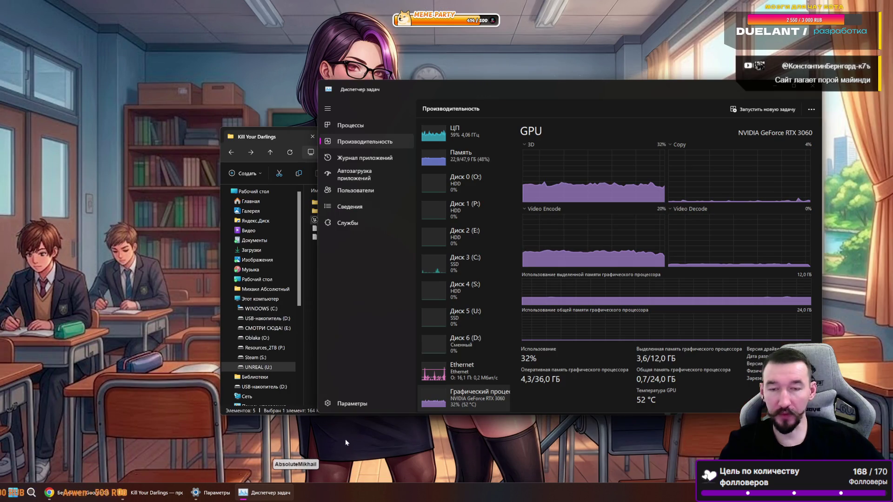
left_click(814, 88)
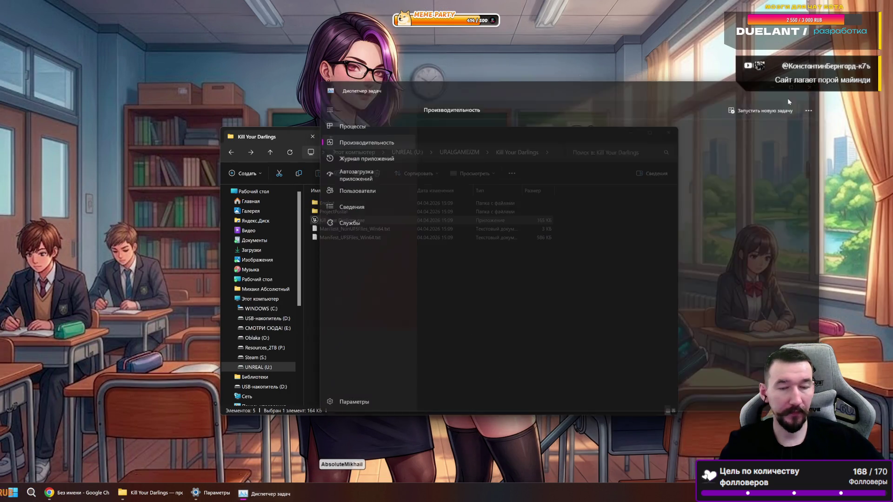
left_click(455, 152)
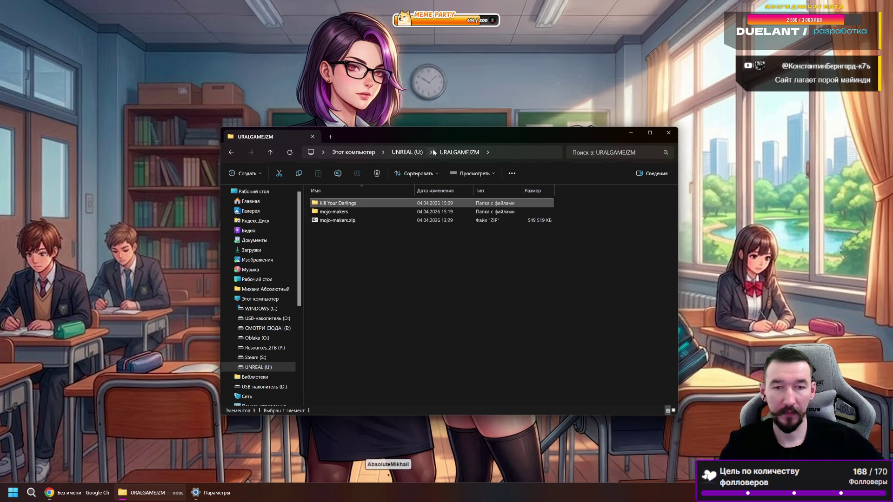
left_click(407, 152)
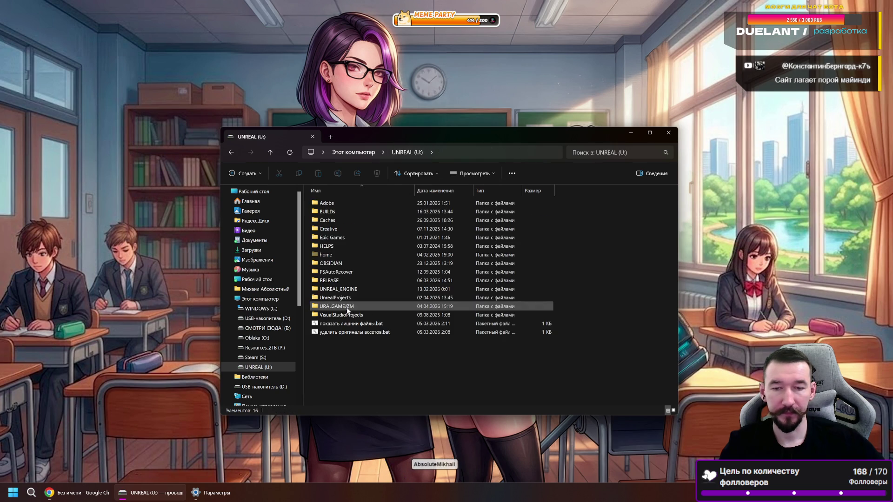
key("Delete")
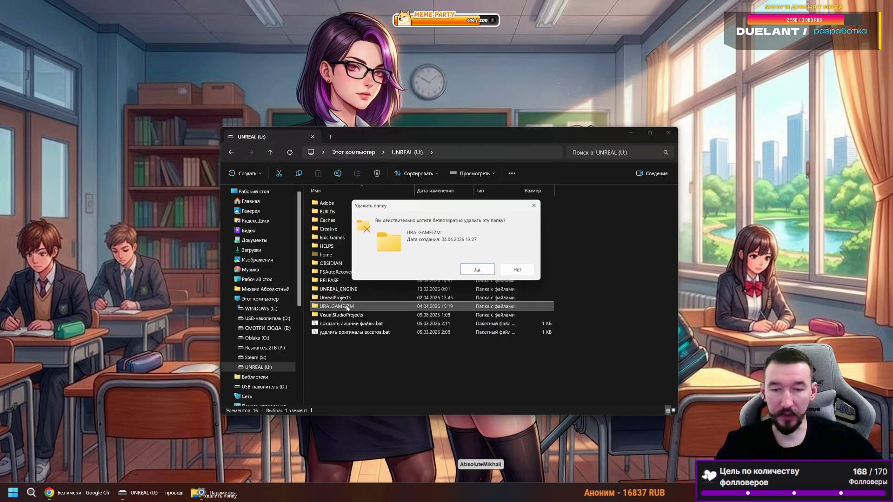
key("Return")
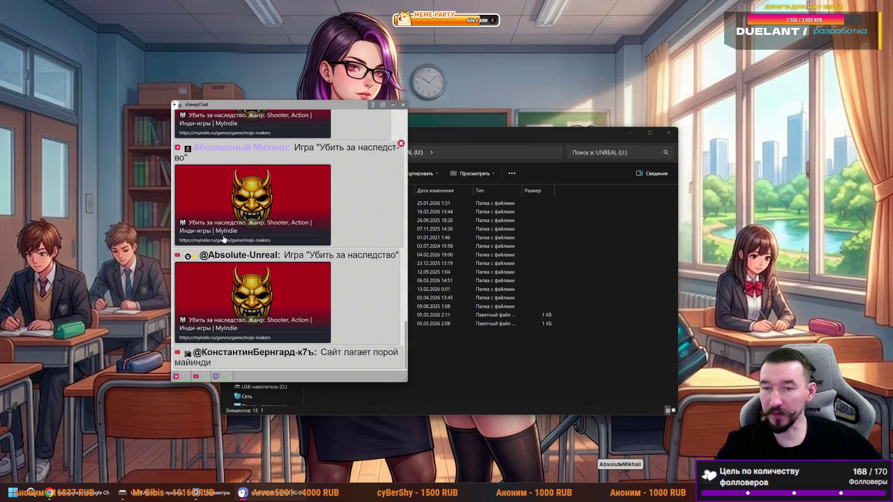
- Scroll through the recent sheepChat messages, close the chat and switch back to the browser
scroll(225, 233, "up", 3)
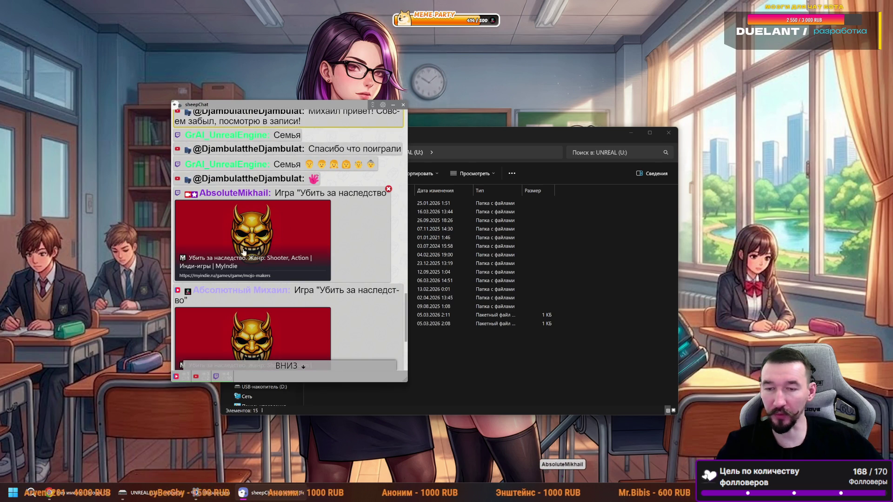
scroll(228, 242, "down", 3)
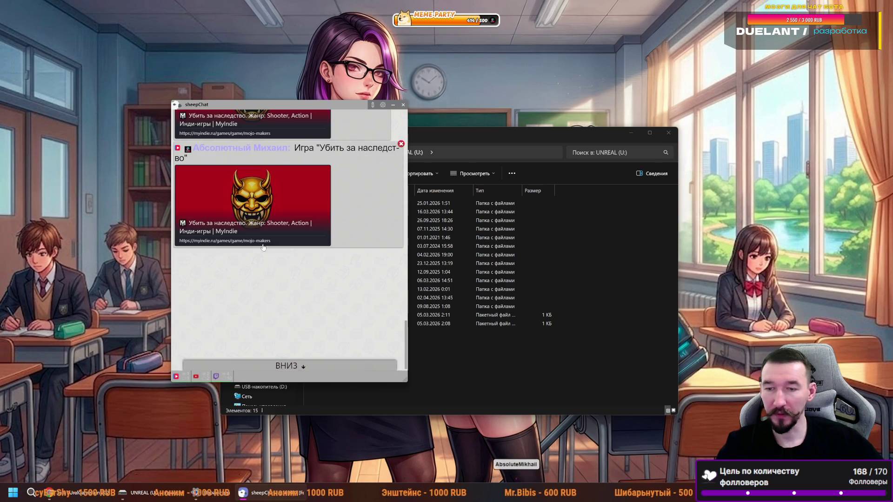
left_click(402, 104)
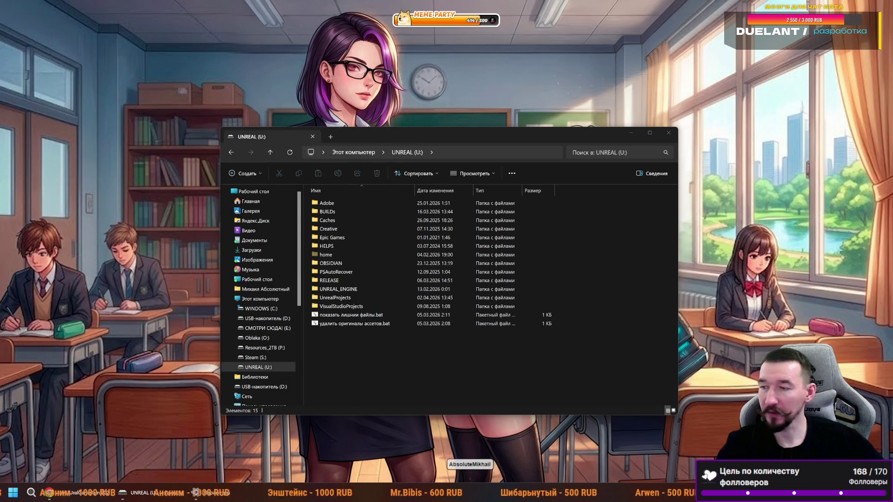
key("alt+Tab")
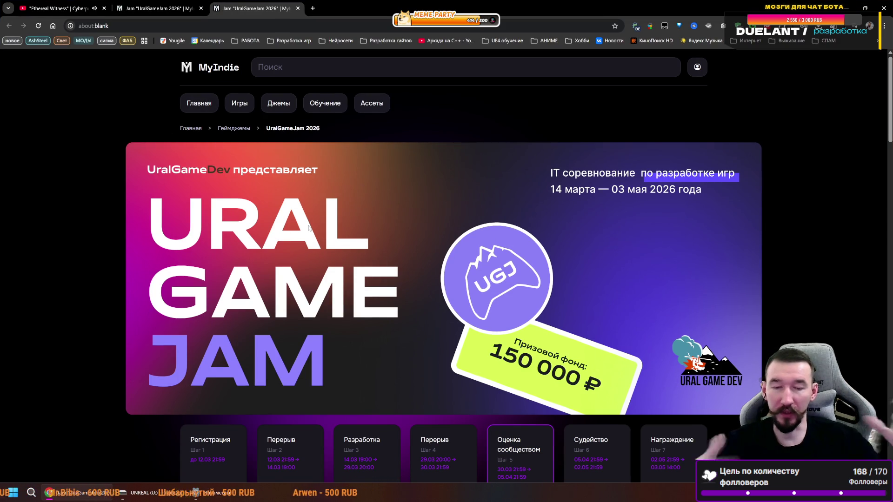
- Switch off the browser extension and close the duplicate UralGameJam 2026 tab
left_click(635, 24)
left_click(621, 147)
left_click(563, 106)
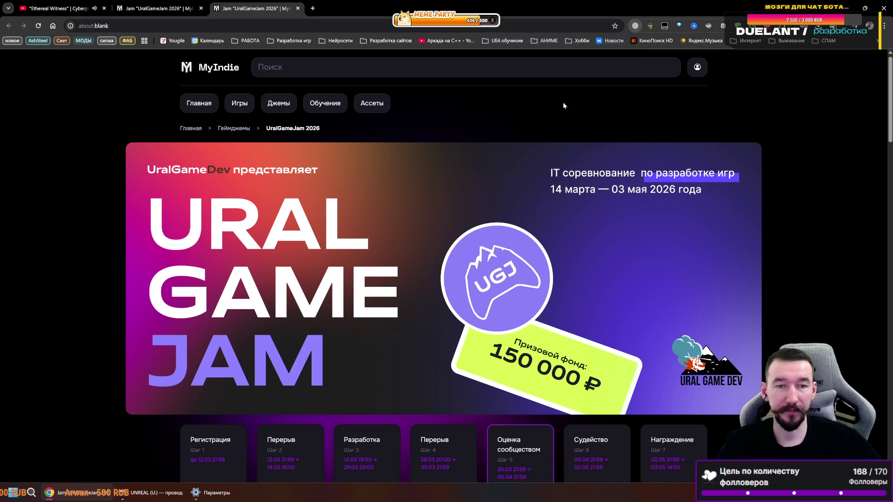
key("ctrl+w")
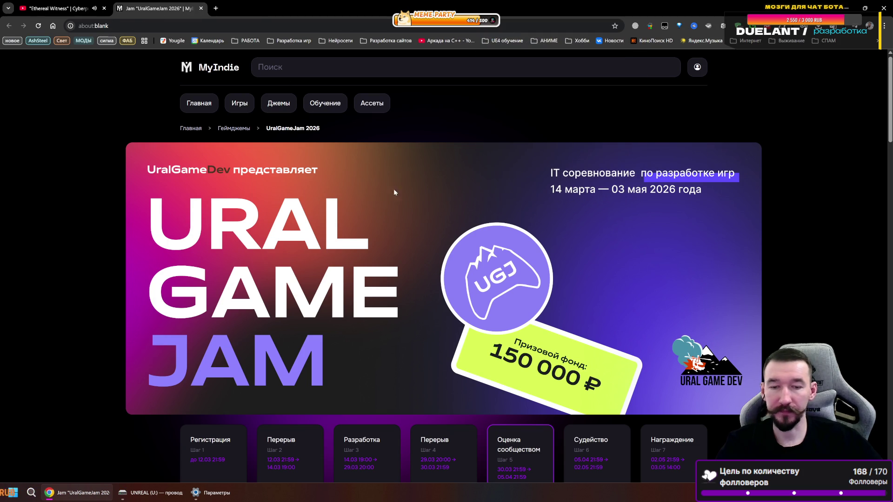
- Read the jam description, highlighting 'со стримерами', then the prizes and team-registration steps
scroll(372, 195, "down", 6)
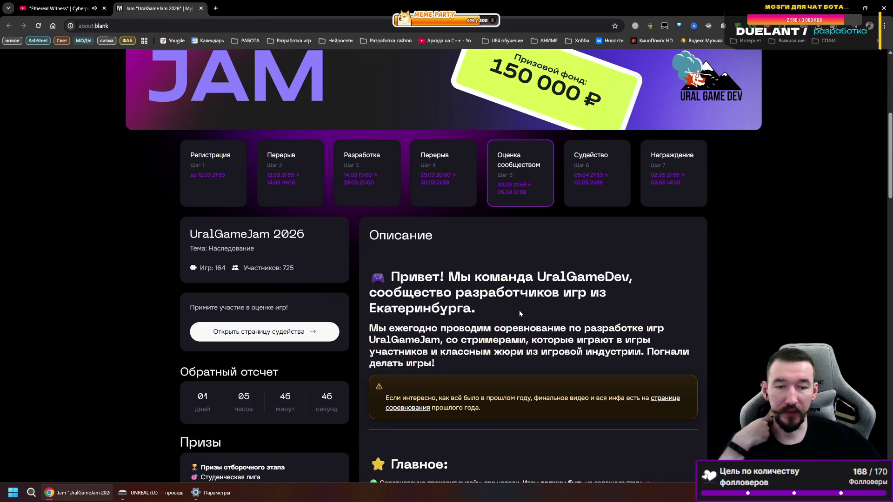
scroll(430, 302, "down", 1)
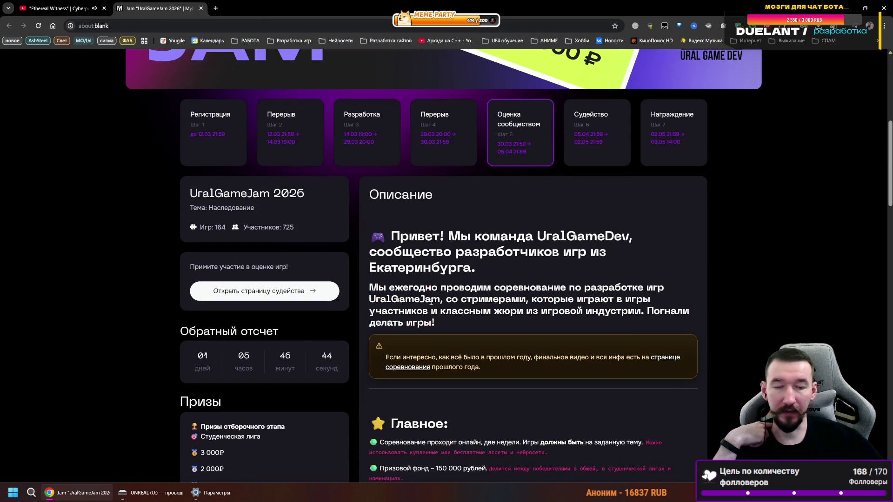
scroll(431, 301, "down", 1)
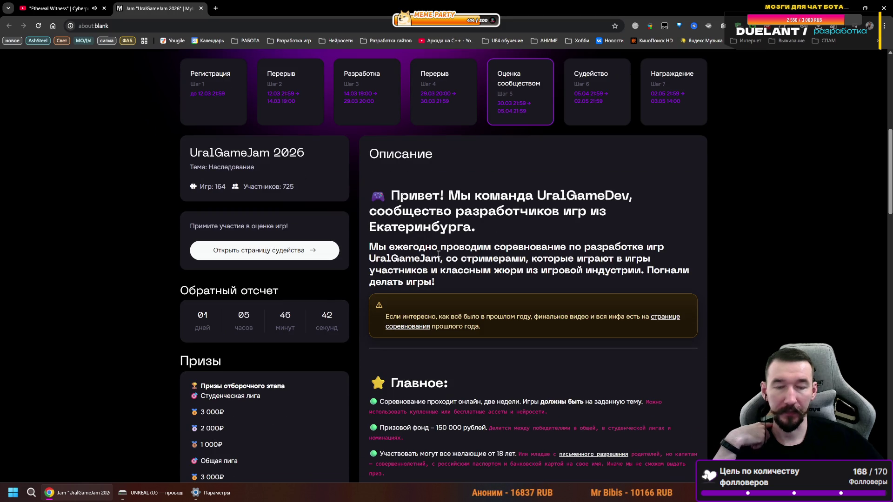
scroll(438, 254, "down", 1)
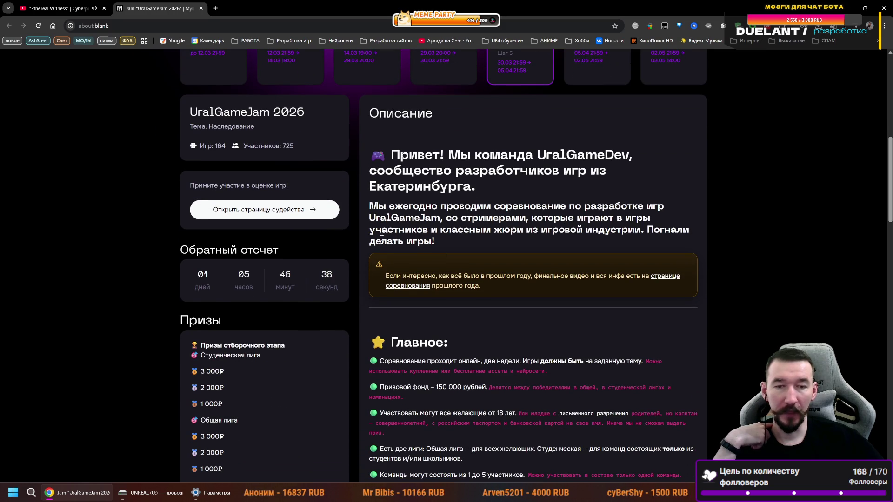
left_click_drag(446, 218, 534, 217)
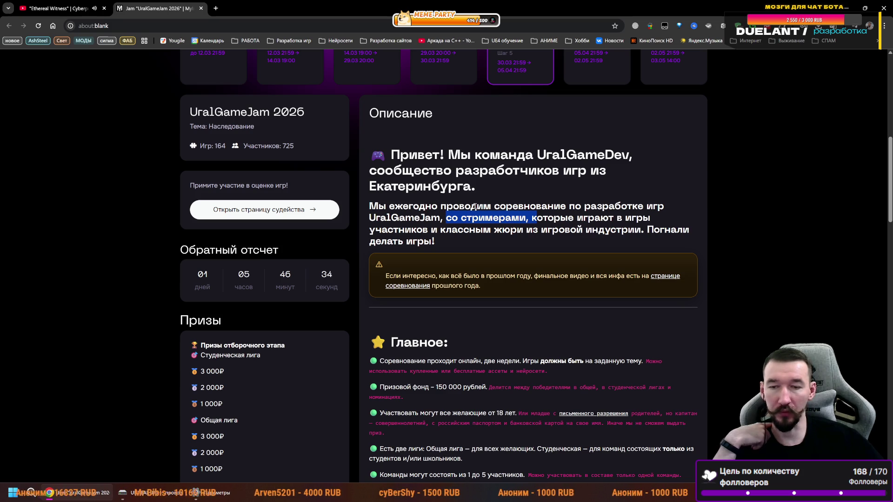
scroll(475, 206, "down", 3)
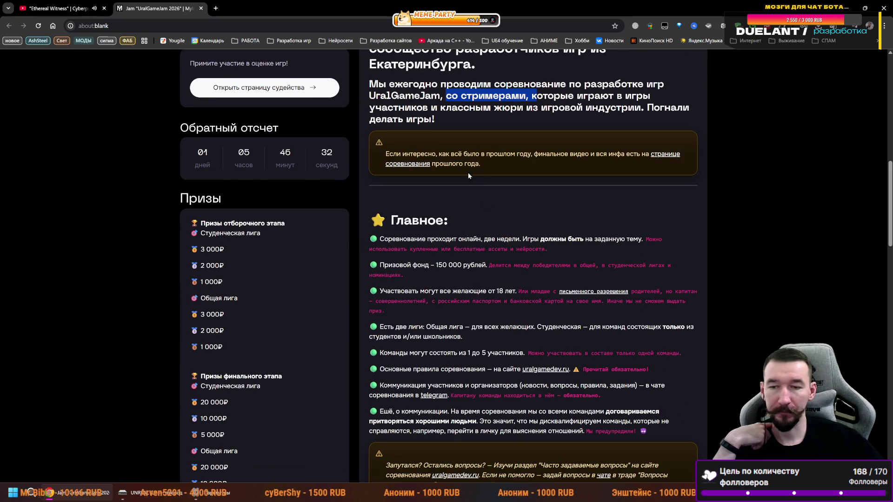
scroll(479, 167, "down", 3)
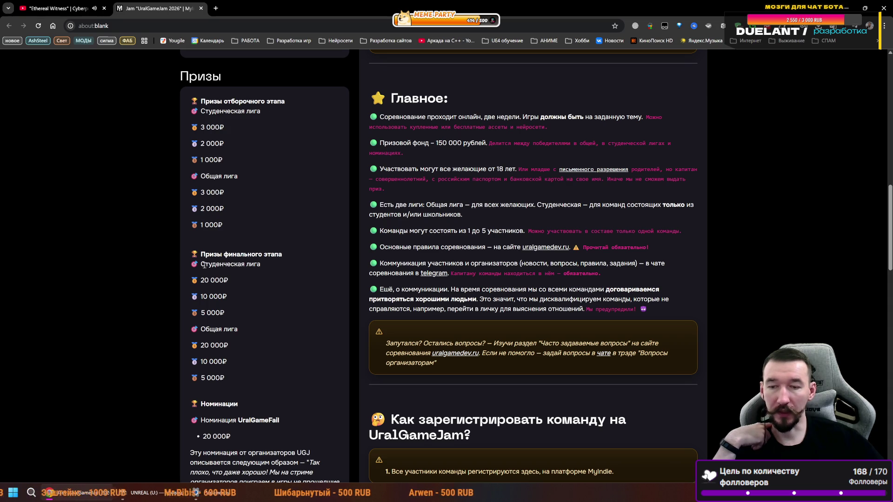
scroll(247, 330, "down", 2)
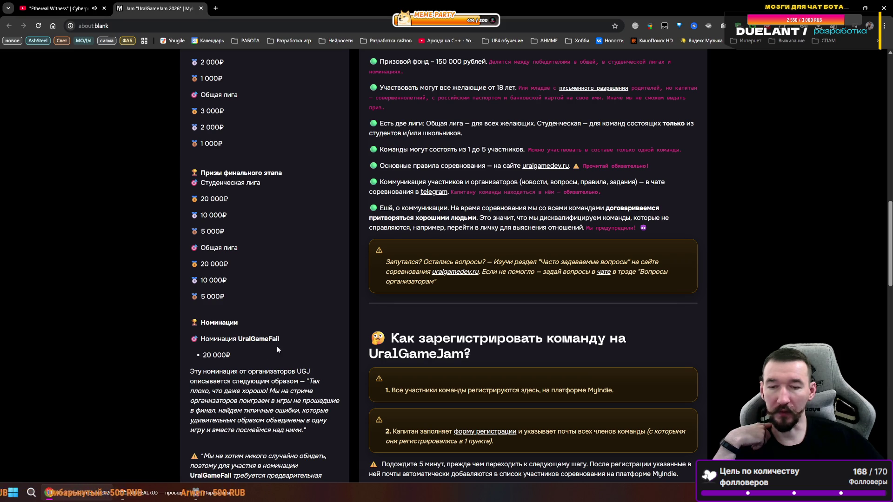
scroll(253, 350, "down", 2)
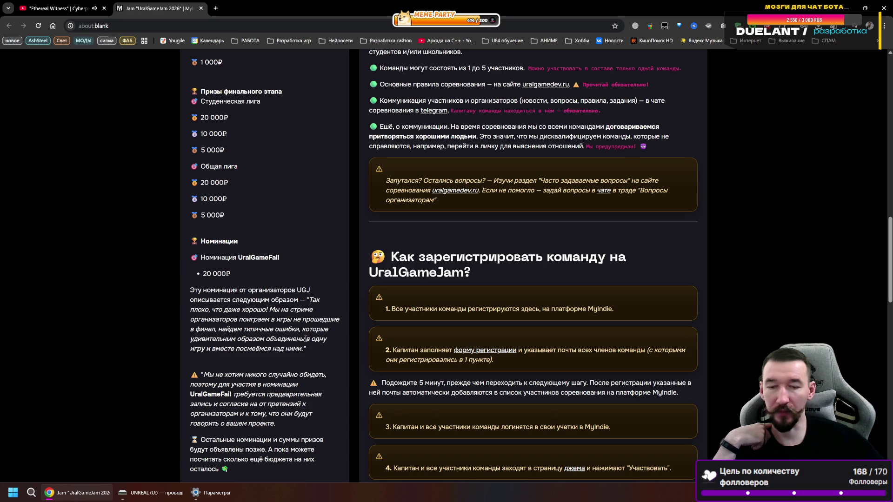
scroll(319, 350, "down", 2)
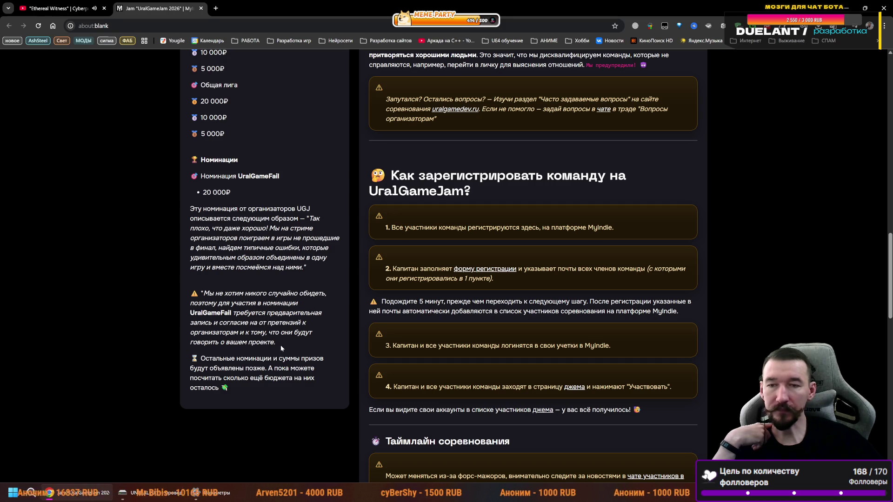
mouse_move(201, 176)
left_mouse_down()
mouse_move(223, 177)
mouse_move(239, 194)
left_mouse_up()
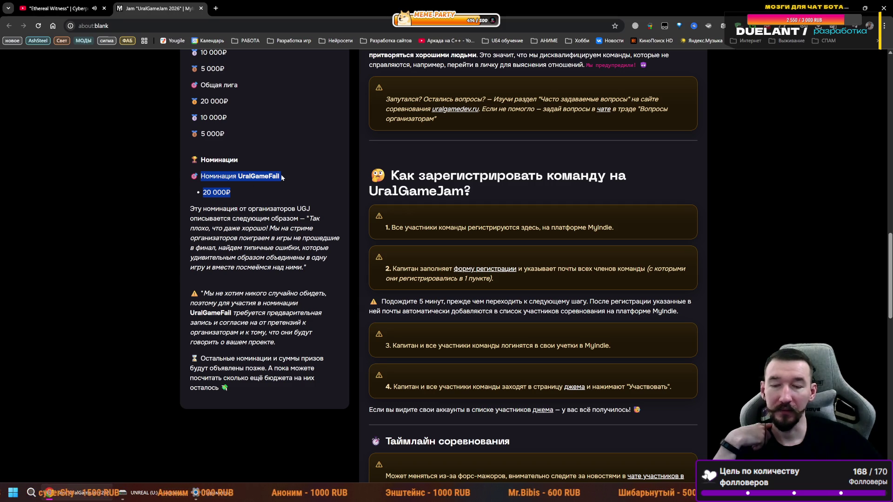
scroll(264, 262, "up", 3)
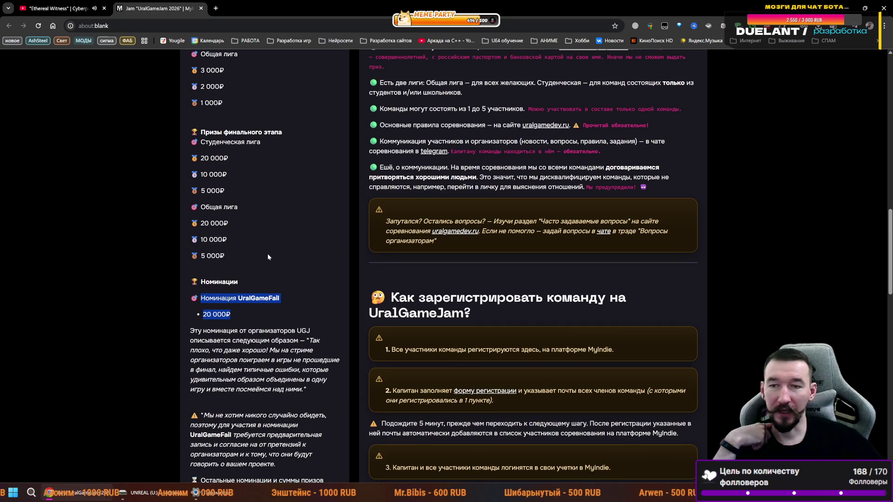
left_click_drag(229, 186, 192, 187)
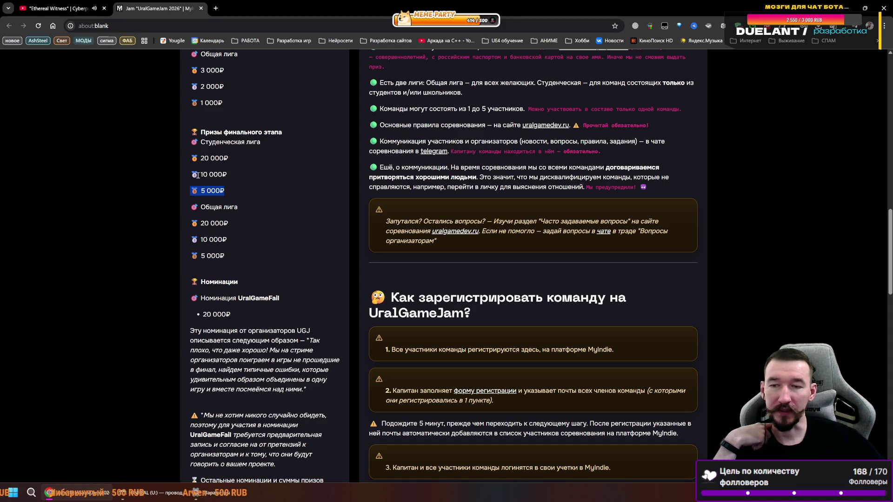
mouse_move(194, 173)
left_mouse_down()
mouse_move(230, 175)
mouse_move(226, 193)
mouse_move(189, 191)
left_mouse_up()
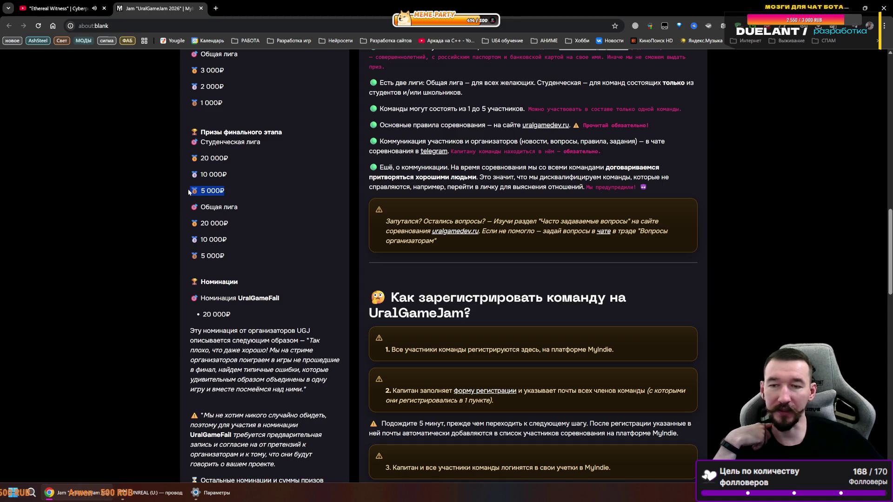
left_click_drag(239, 308, 182, 299)
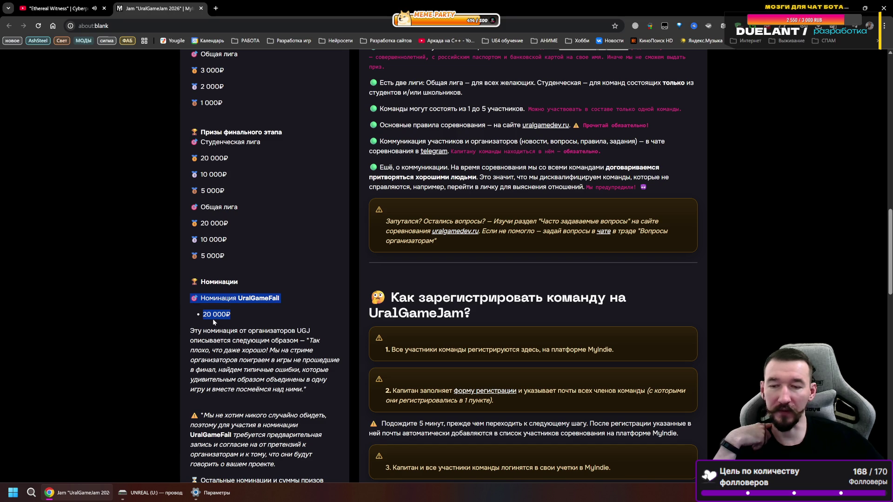
scroll(215, 319, "down", 1)
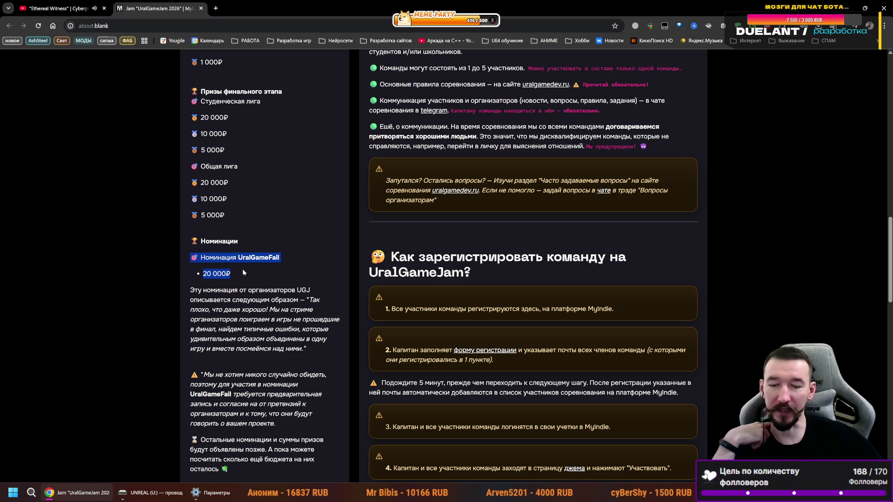
scroll(242, 269, "down", 2)
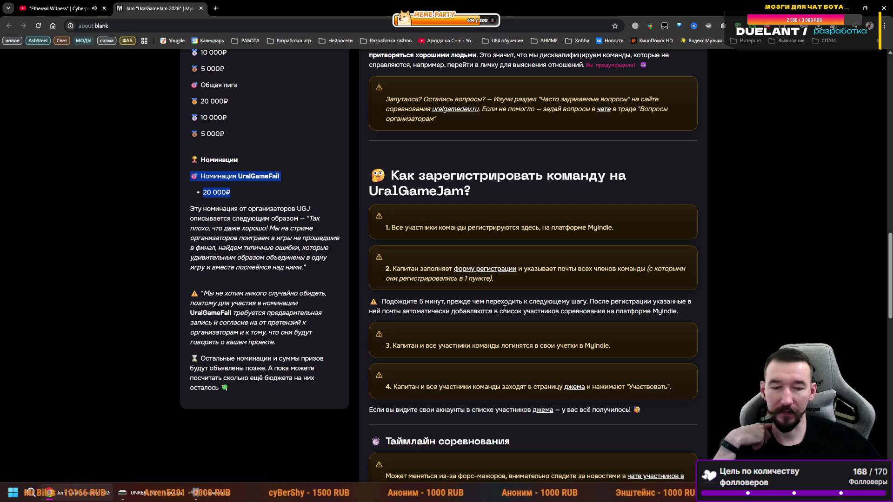
scroll(511, 181, "down", 1)
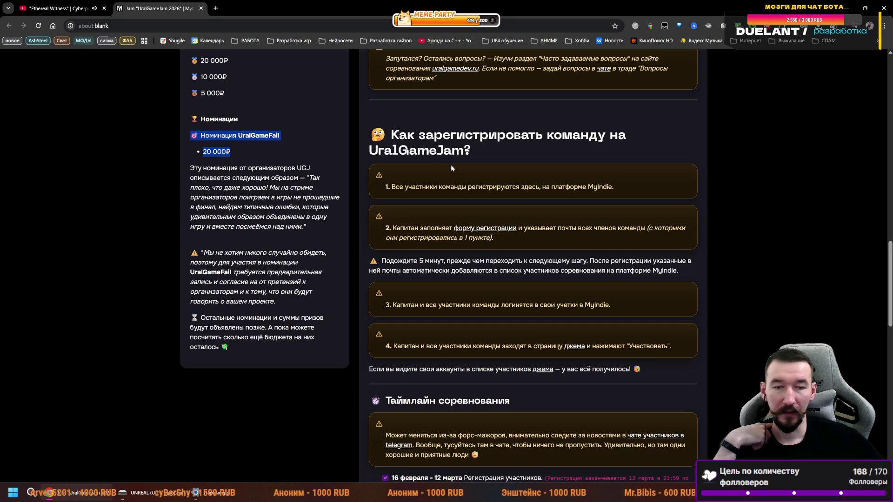
scroll(411, 192, "down", 5)
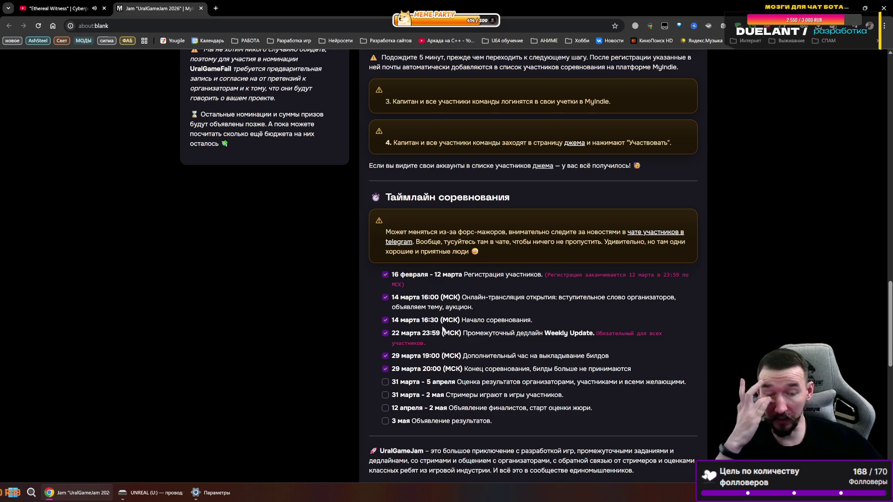
- Highlight the timeline from 14 марта 16:30 to 29 марта 19:00, then open the jam's full games list
left_click_drag(610, 357, 390, 324)
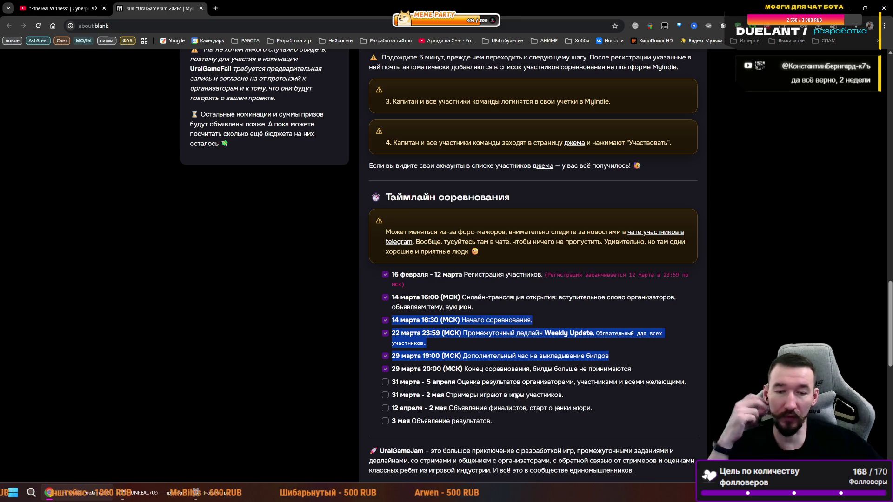
scroll(273, 90, "up", 2)
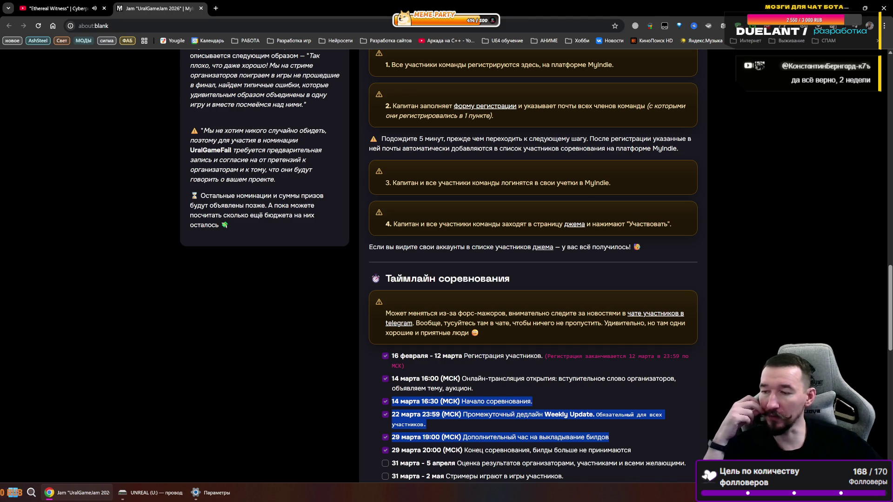
scroll(465, 350, "down", 5)
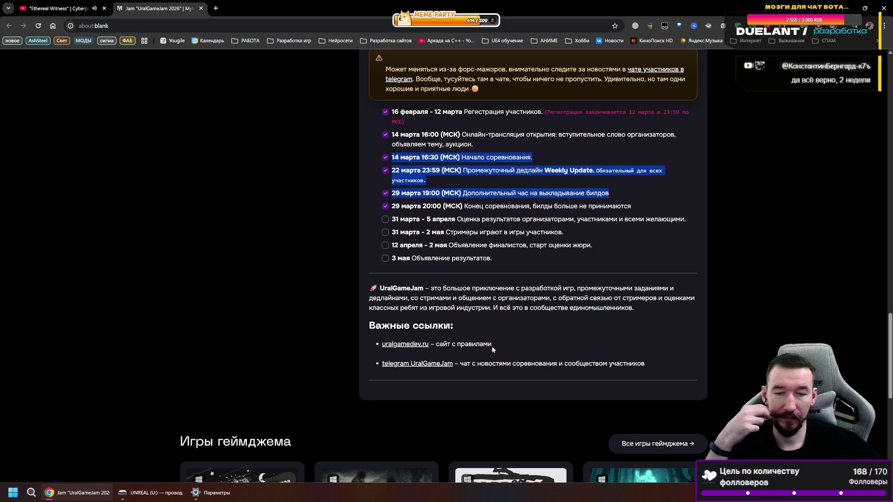
scroll(489, 344, "down", 3)
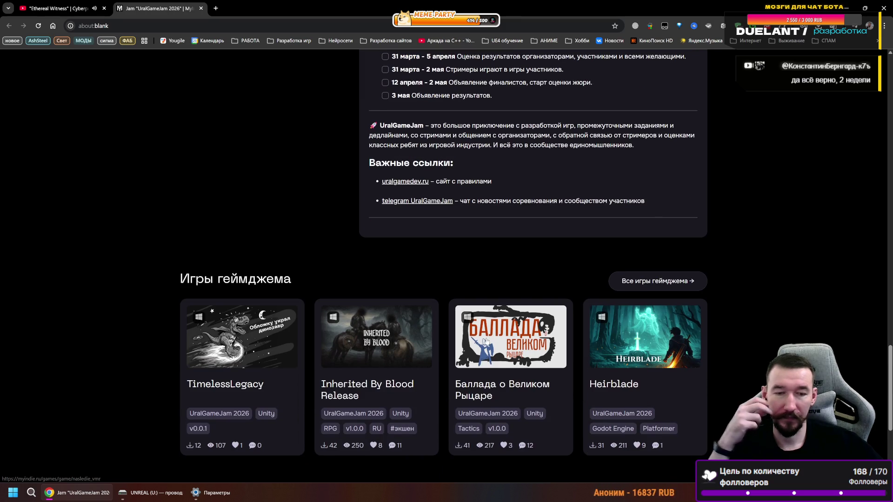
scroll(354, 265, "down", 2)
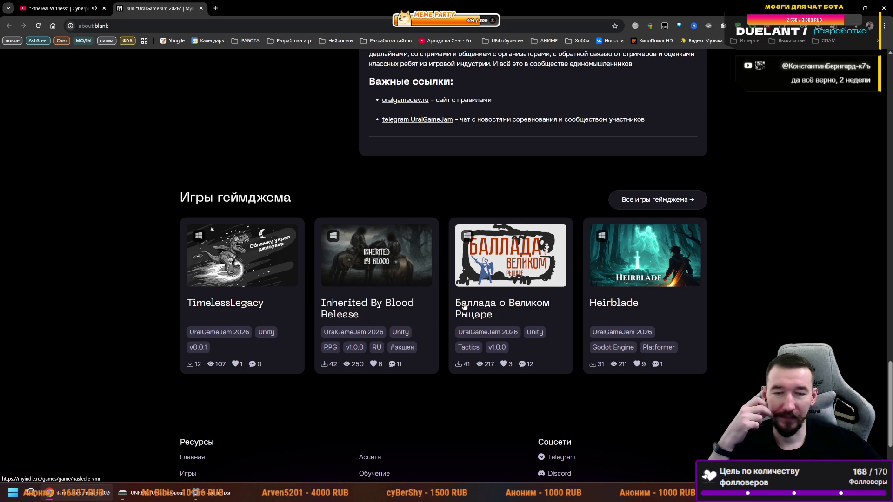
left_click(654, 208)
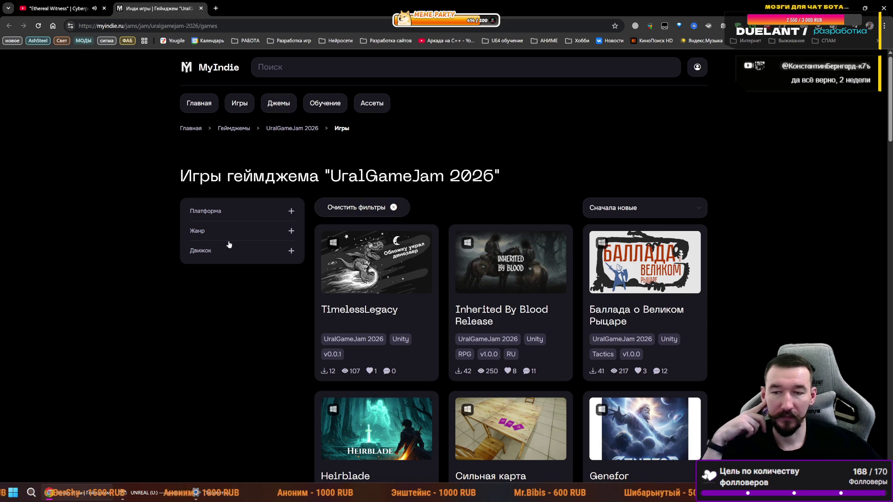
- Open I Left You There in a new tab from the games list, then return to the list
scroll(273, 238, "down", 3)
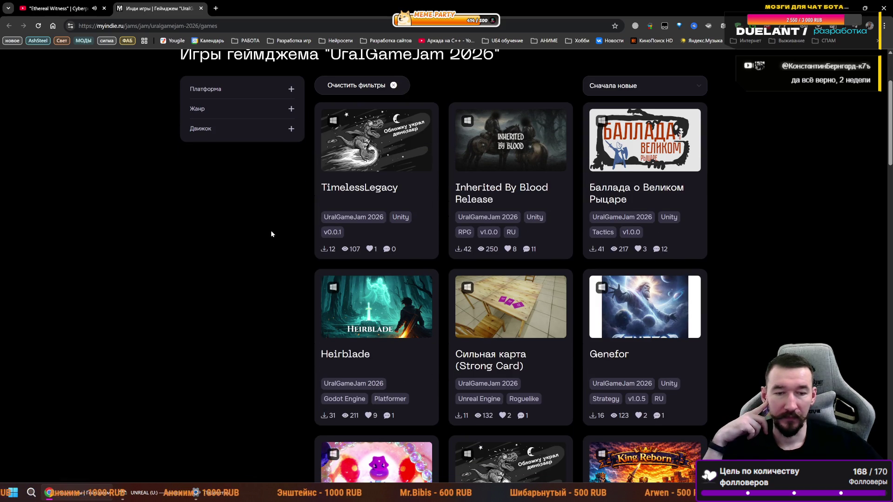
scroll(281, 220, "down", 3)
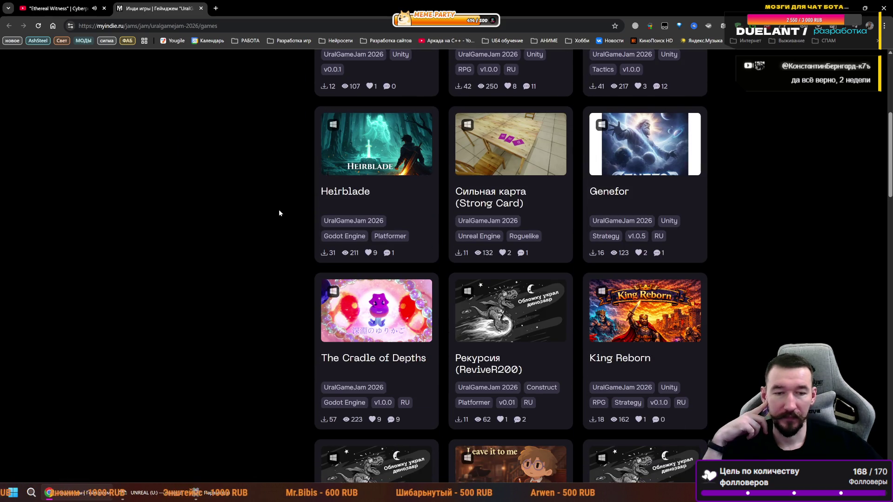
scroll(278, 211, "down", 3)
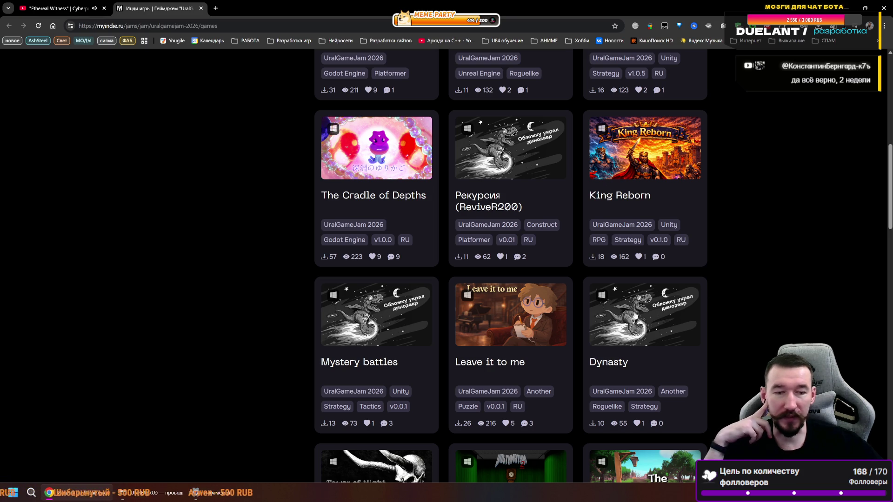
scroll(410, 278, "down", 4)
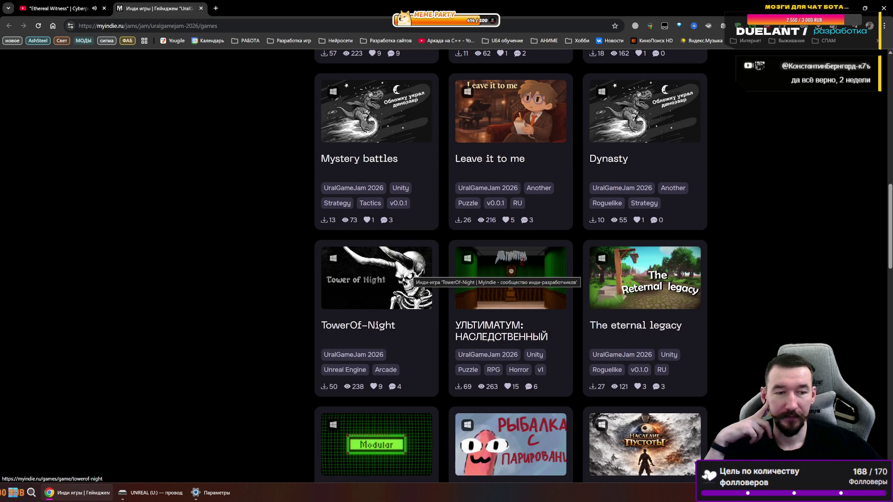
scroll(410, 275, "down", 4)
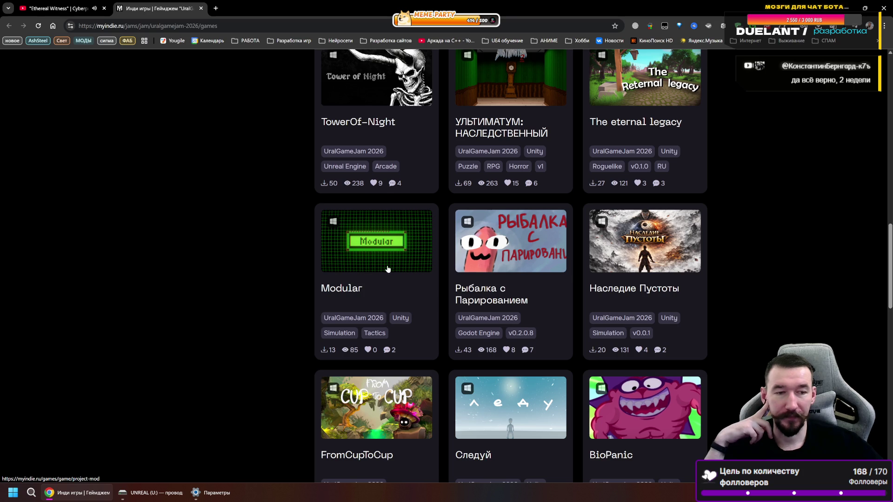
scroll(391, 278, "down", 2)
scroll(415, 259, "down", 2)
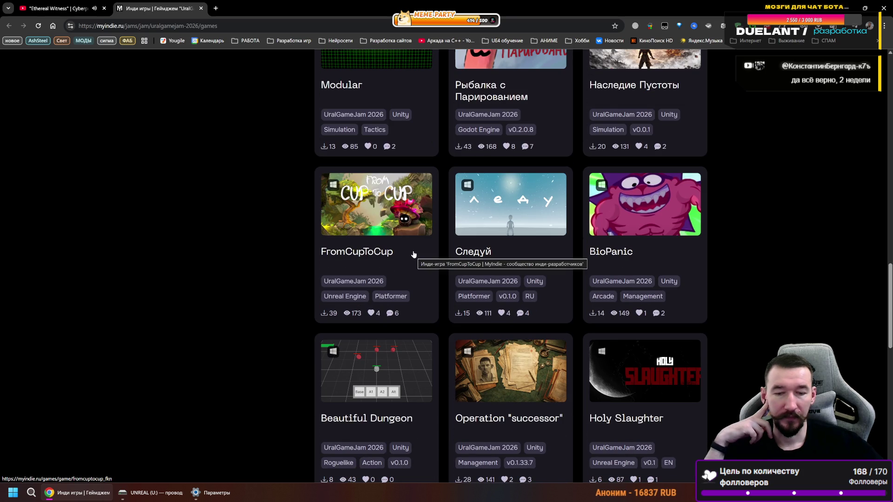
scroll(418, 286, "down", 2)
scroll(415, 283, "down", 4)
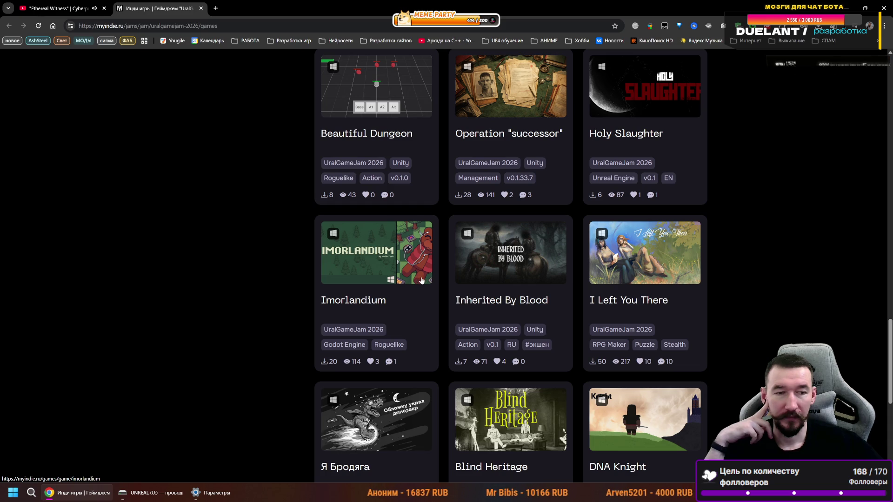
right_click(654, 299)
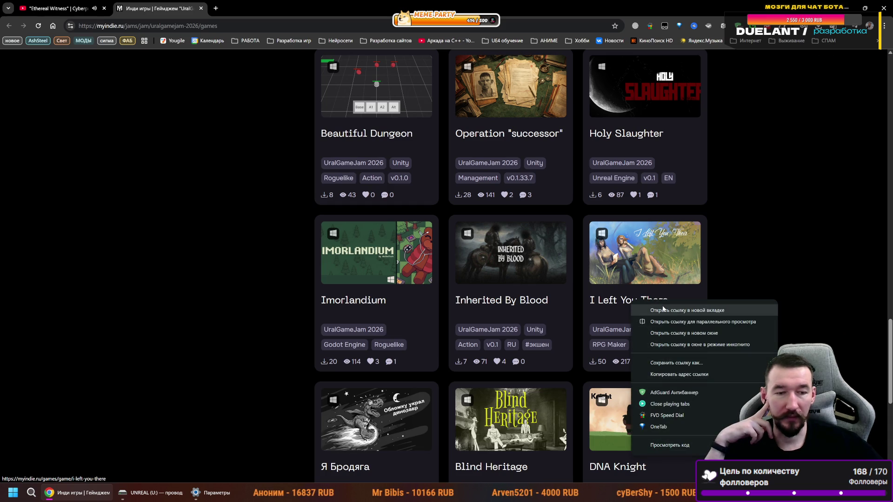
left_click(670, 310)
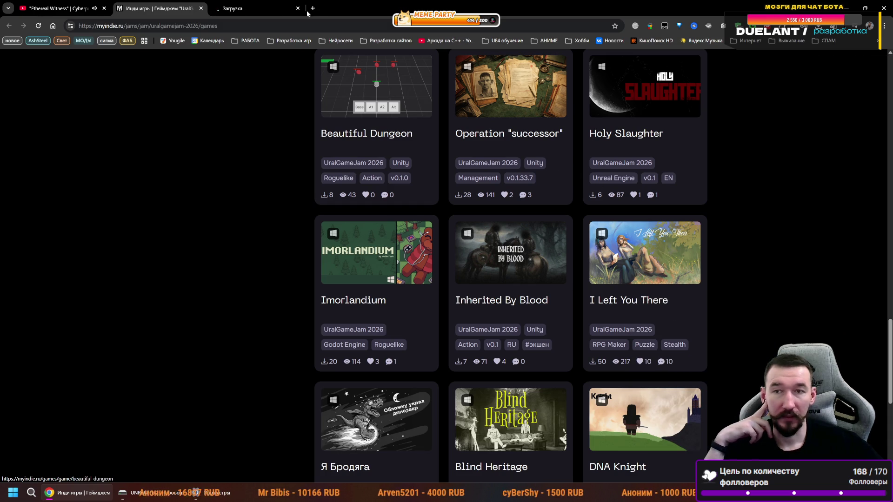
left_click(272, 4)
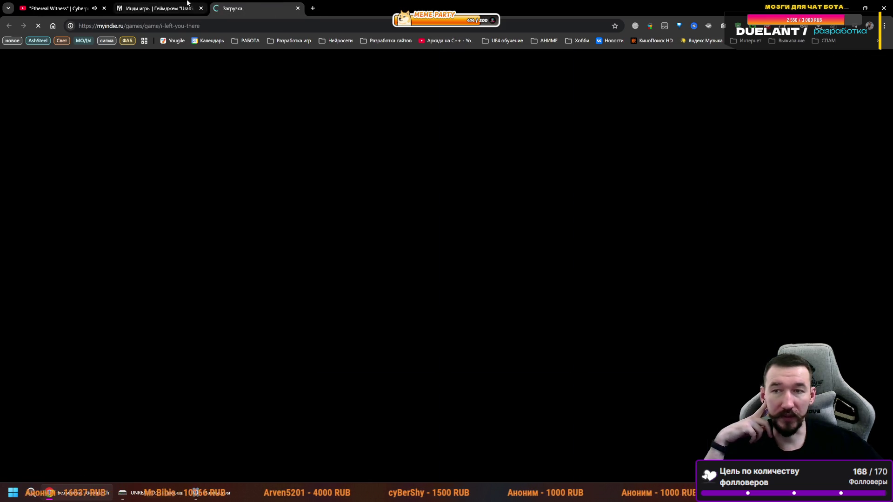
left_click(158, 7)
scroll(685, 353, "down", 2)
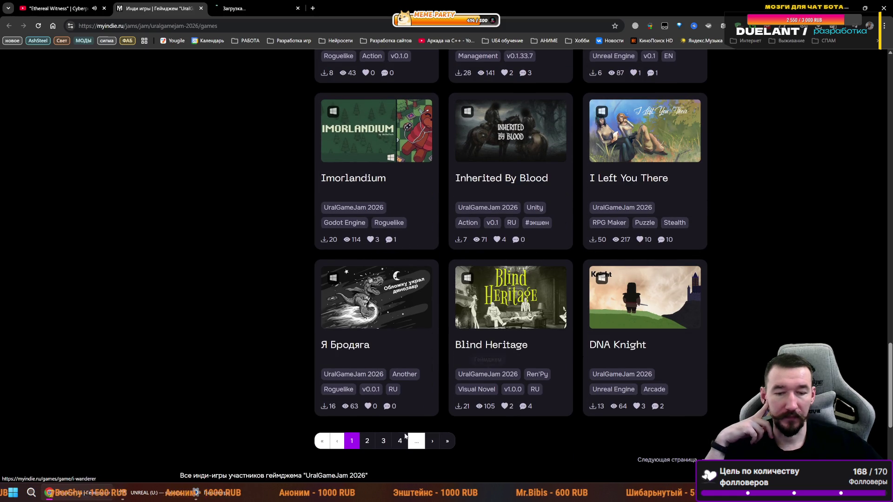
- Go to page 2 of the jam's games and scroll through its cards
left_click(370, 440)
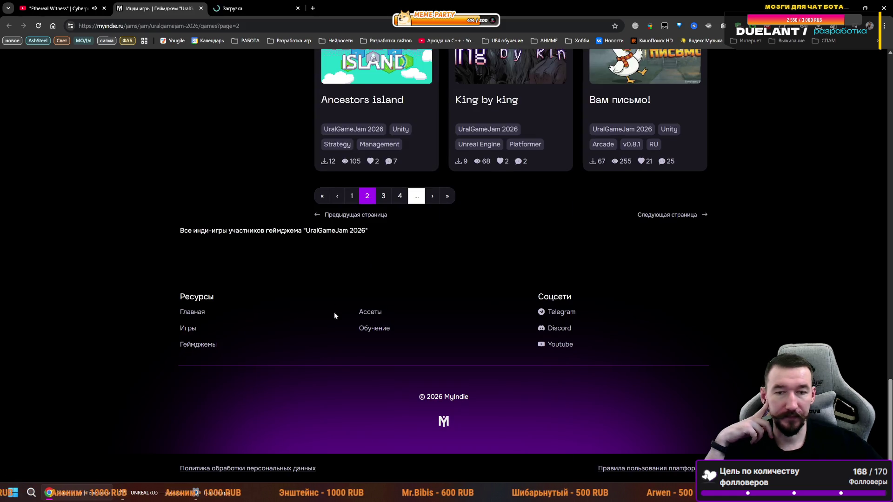
scroll(334, 312, "up", 7)
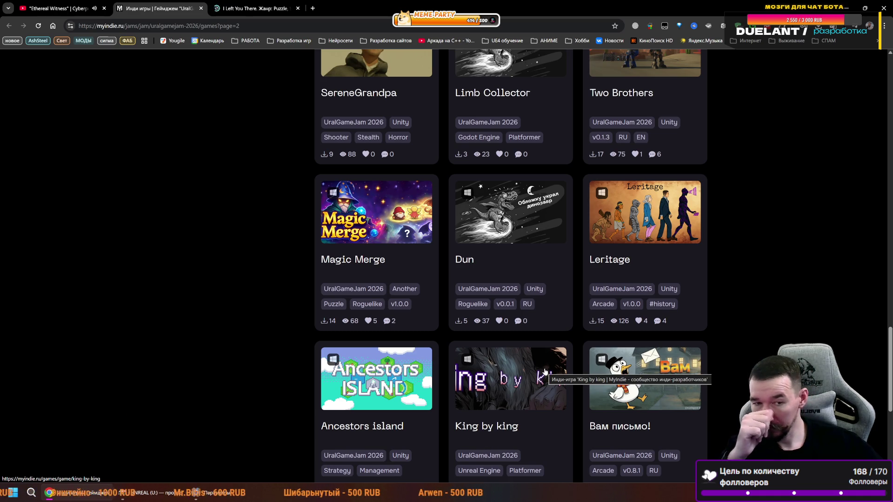
scroll(479, 334, "up", 3)
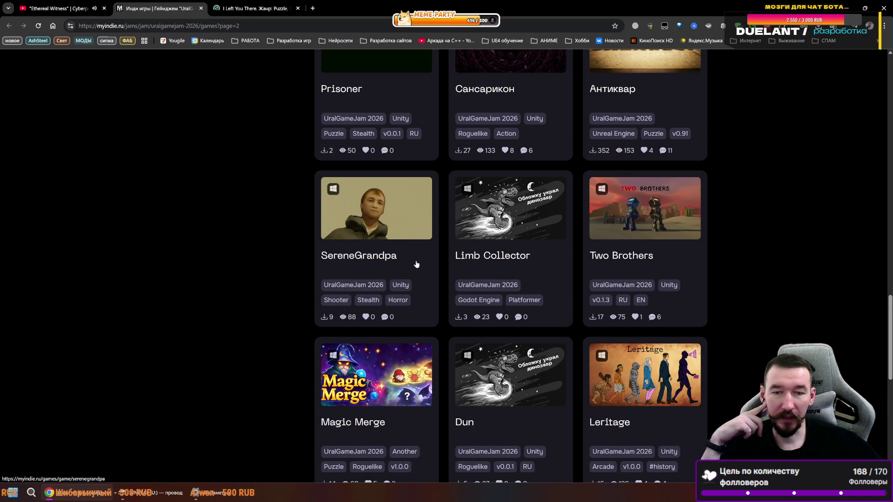
scroll(455, 284, "up", 5)
scroll(457, 281, "up", 15)
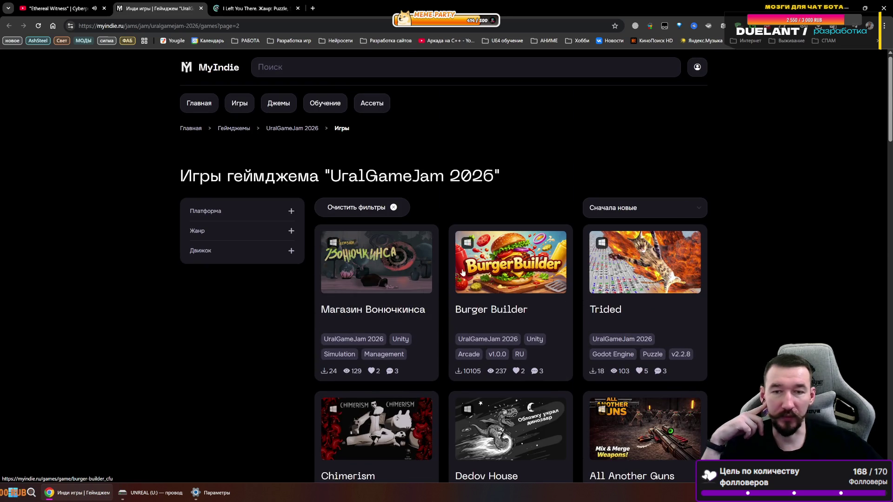
scroll(451, 277, "down", 2)
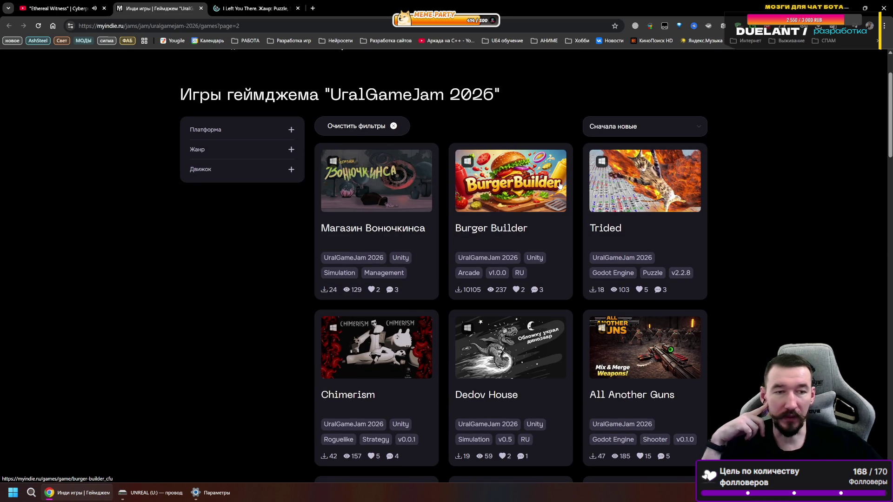
scroll(637, 209, "down", 2)
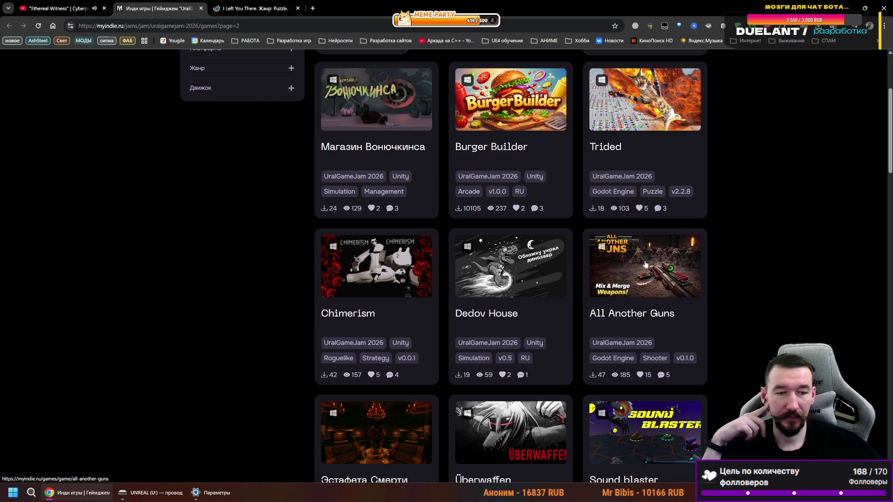
scroll(623, 276, "down", 2)
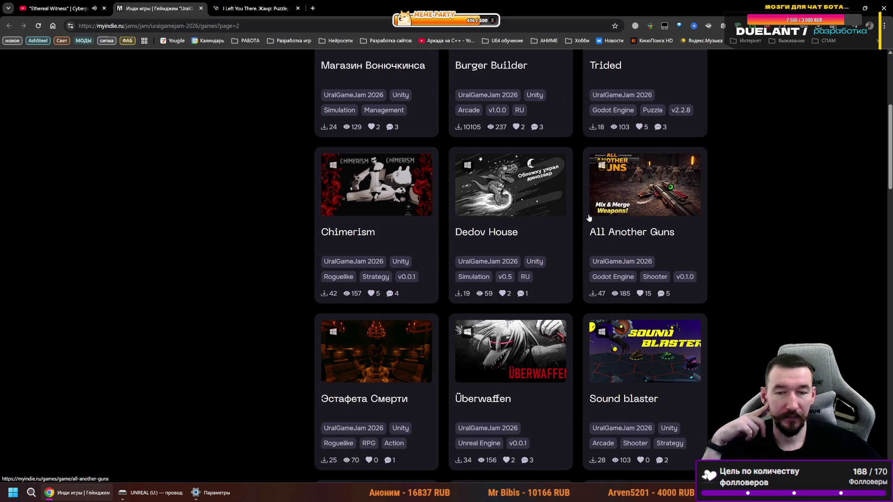
scroll(589, 217, "down", 3)
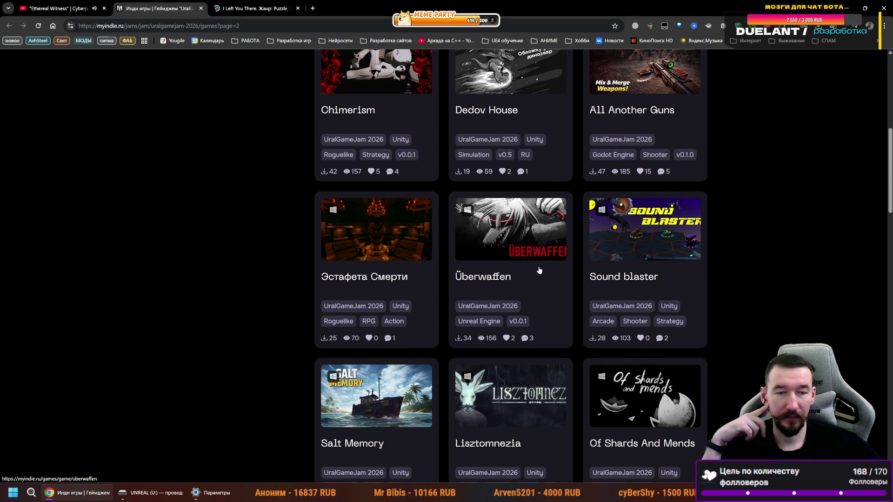
scroll(539, 269, "down", 6)
scroll(542, 262, "up", 3)
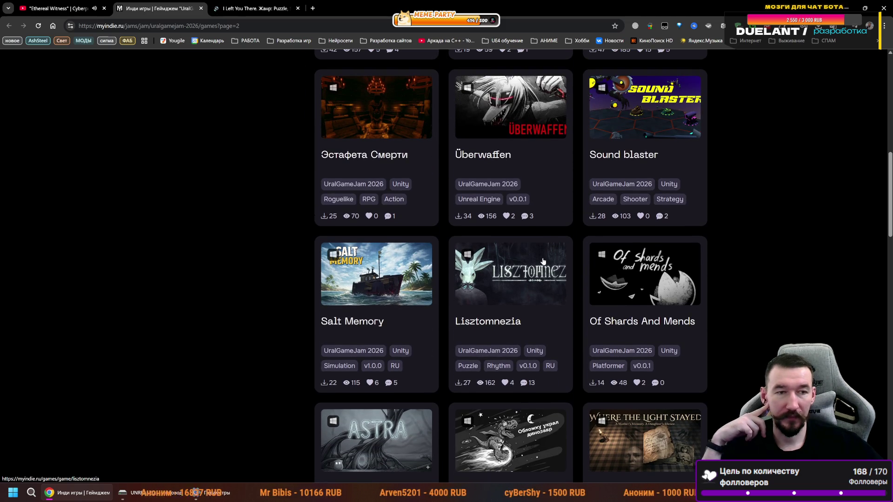
scroll(542, 261, "down", 4)
scroll(544, 259, "down", 8)
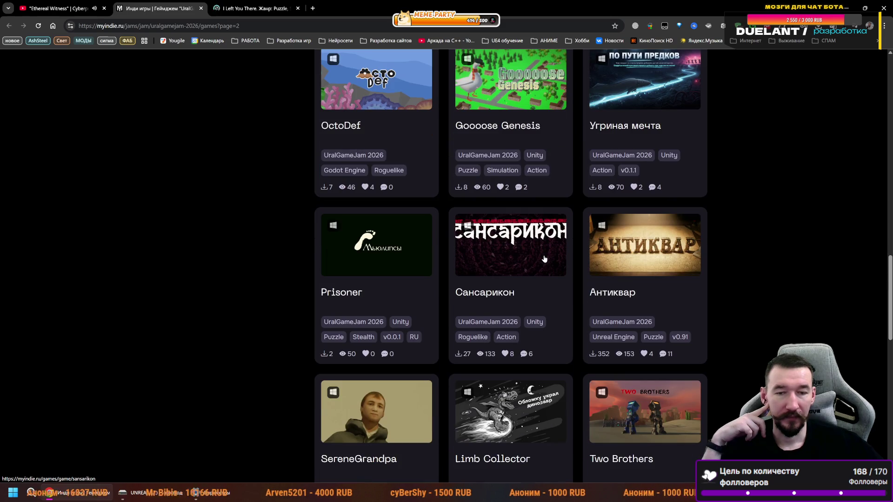
scroll(545, 259, "down", 4)
scroll(545, 259, "down", 5)
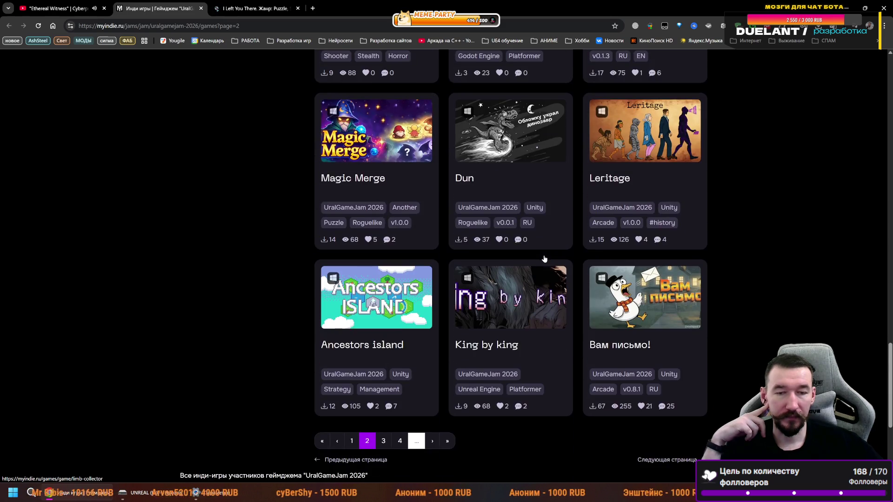
scroll(544, 259, "down", 3)
- Look over page 3 of the games, with entries such as Crown of Heirs and Hella Lab
left_click(383, 316)
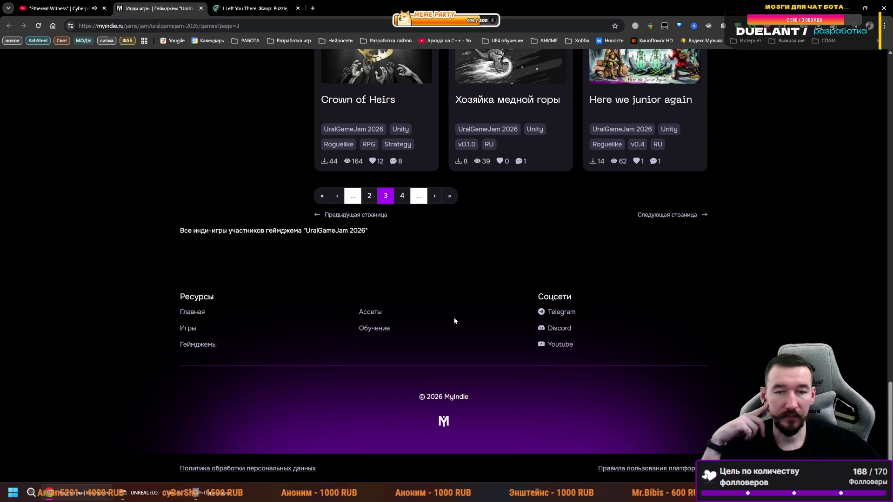
scroll(462, 299, "up", 5)
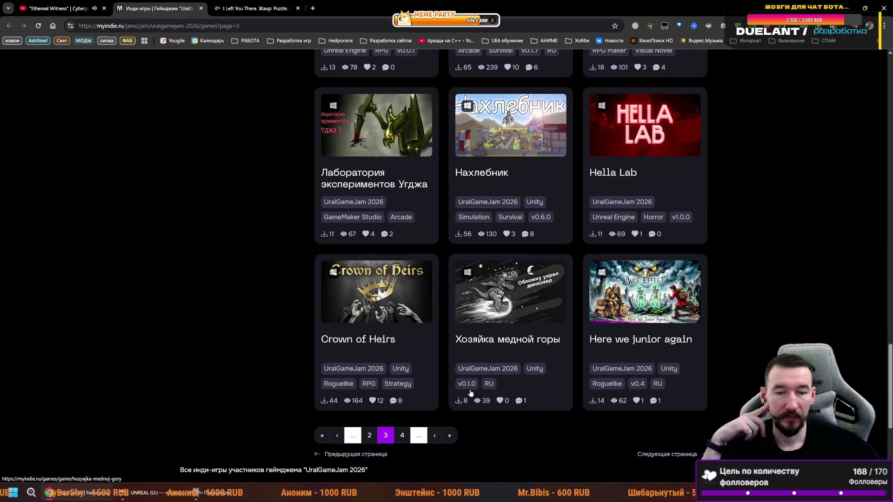
scroll(579, 392, "up", 15)
scroll(579, 394, "up", 20)
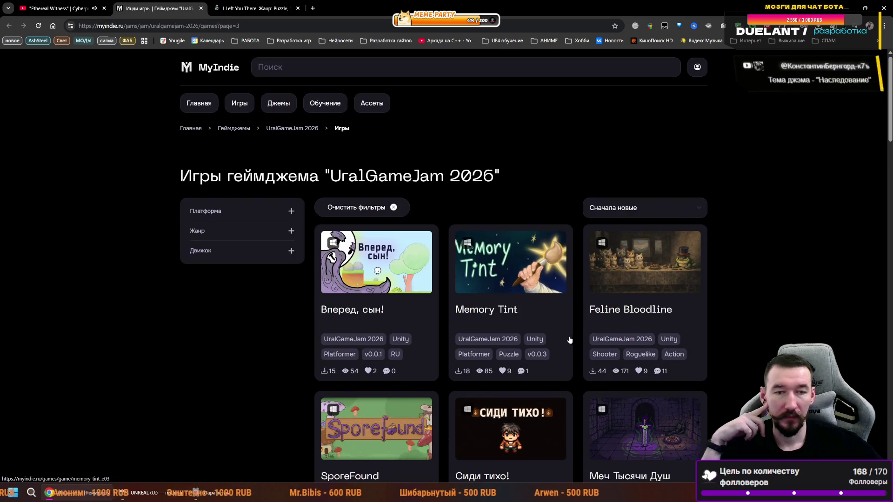
scroll(569, 339, "down", 17)
scroll(576, 341, "down", 17)
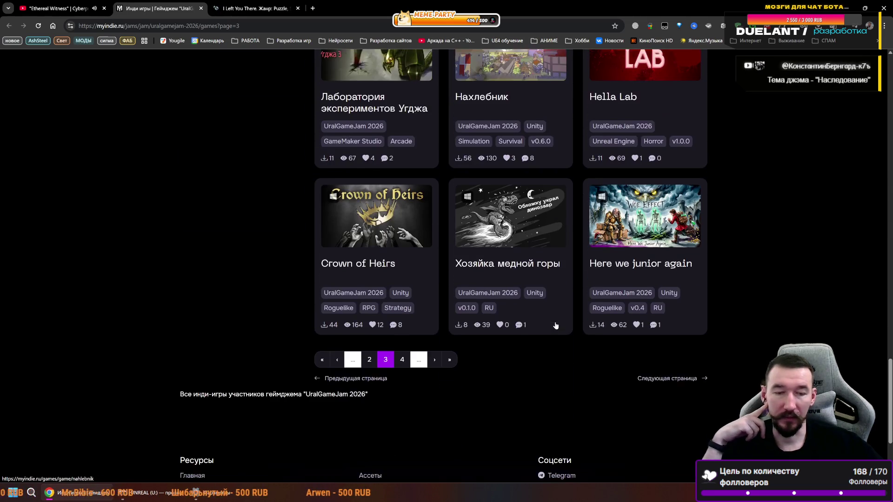
- Go to page 4 of the jam's games and scroll through its cards
left_click(402, 321)
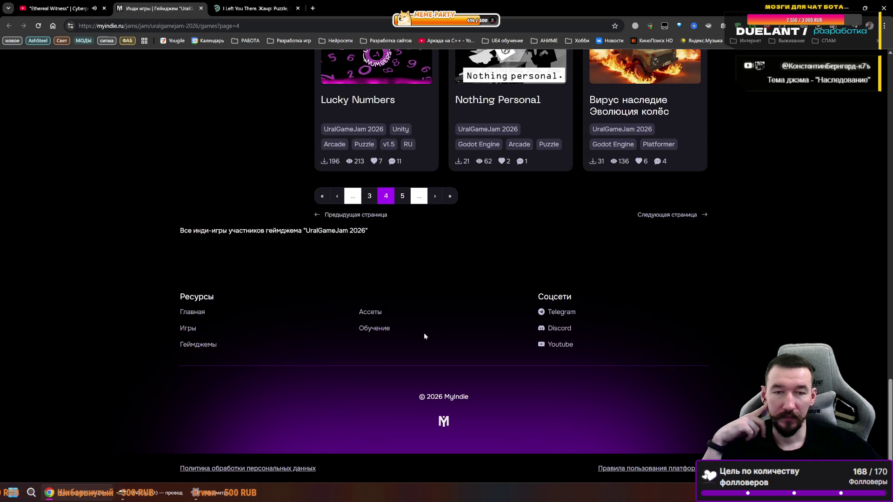
scroll(424, 336, "up", 7)
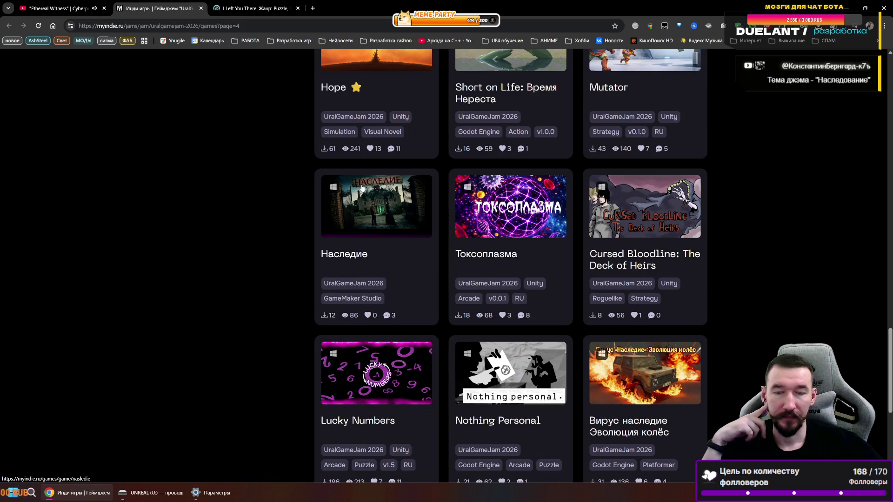
scroll(572, 315, "down", 2)
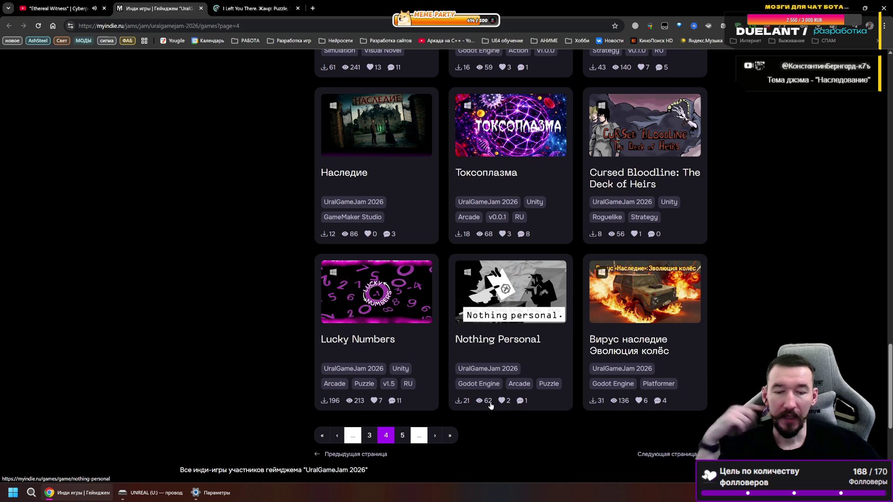
scroll(514, 410, "up", 3)
scroll(514, 410, "up", 8)
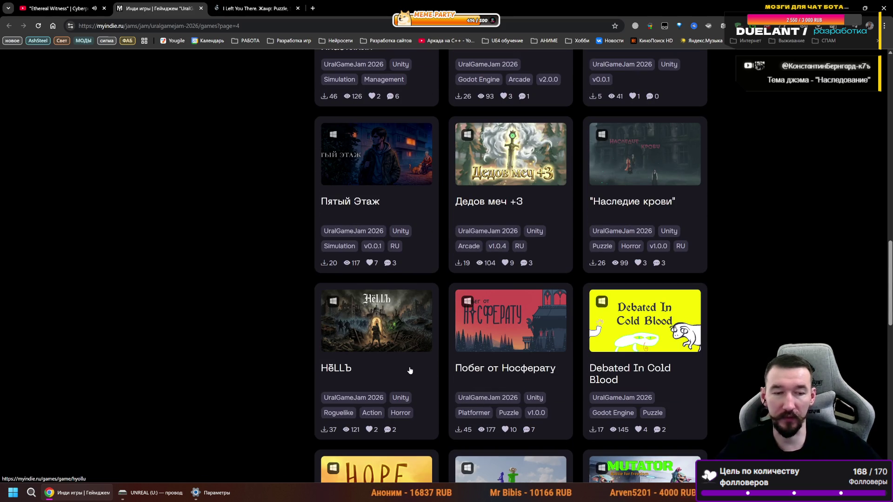
scroll(409, 370, "up", 2)
scroll(512, 355, "up", 5)
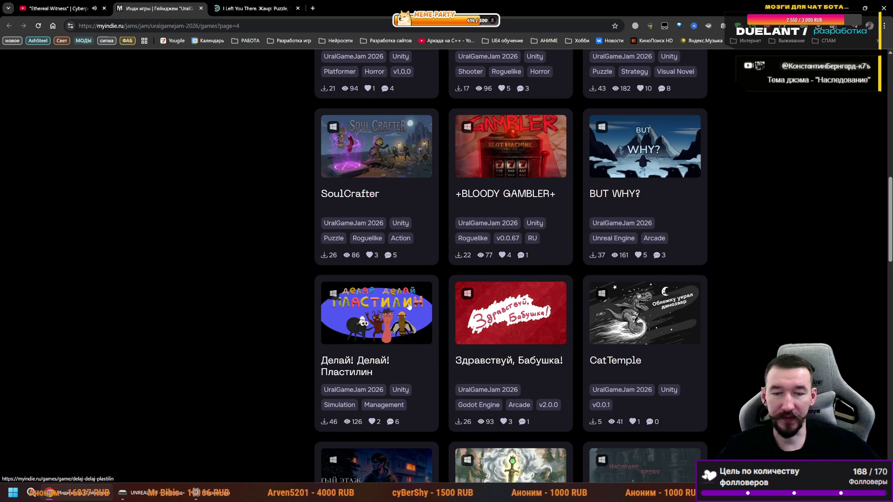
scroll(501, 324, "up", 3)
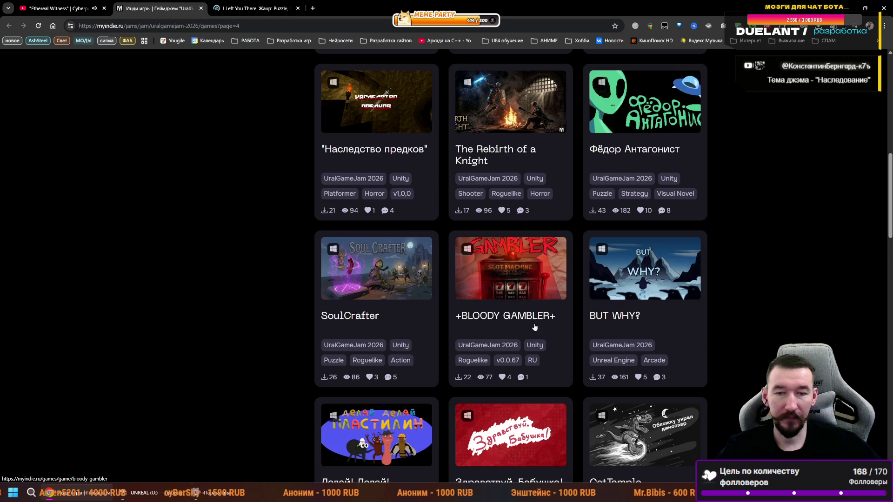
scroll(534, 327, "up", 3)
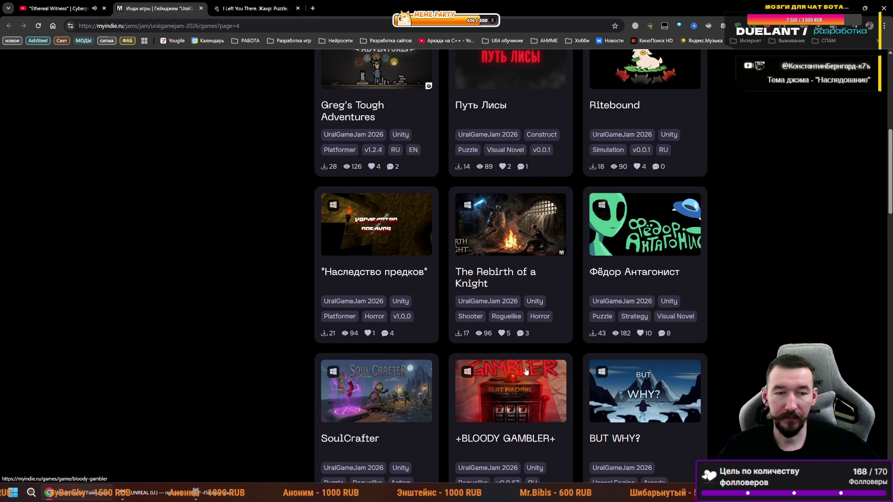
scroll(521, 365, "up", 8)
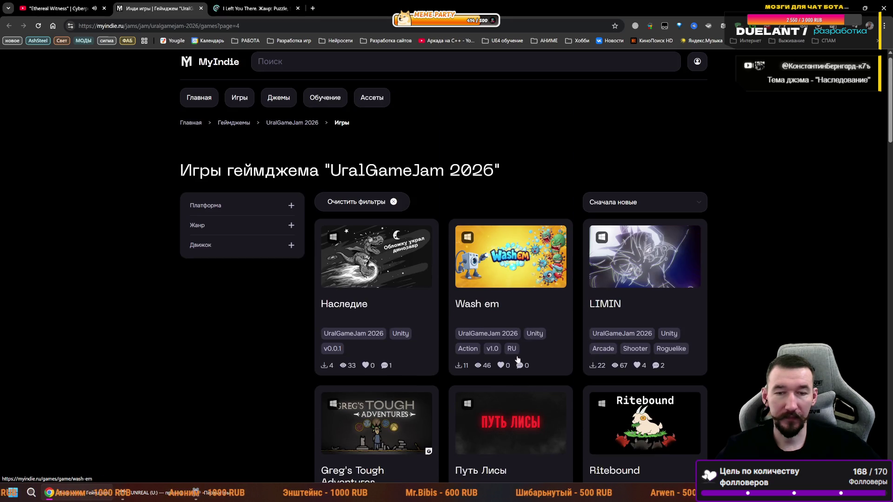
scroll(509, 325, "down", 15)
scroll(501, 302, "down", 20)
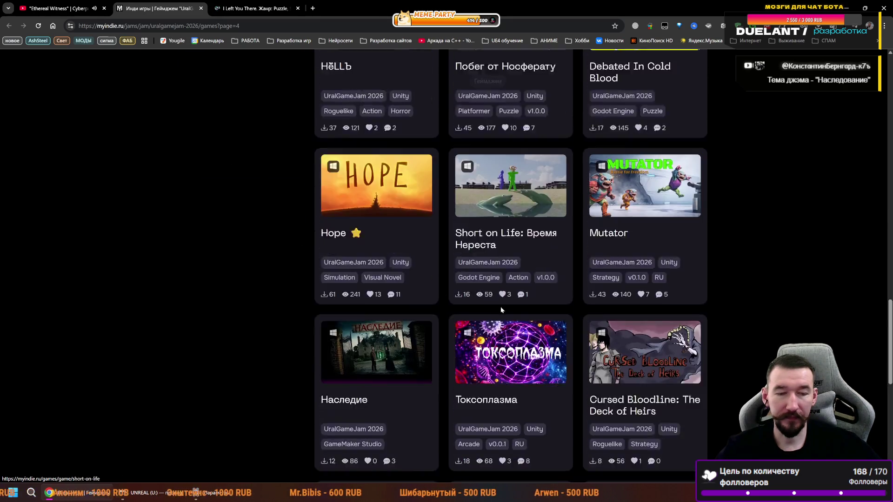
- Move to page 5 of the games, then switch to the I Left You There tab
left_click(400, 231)
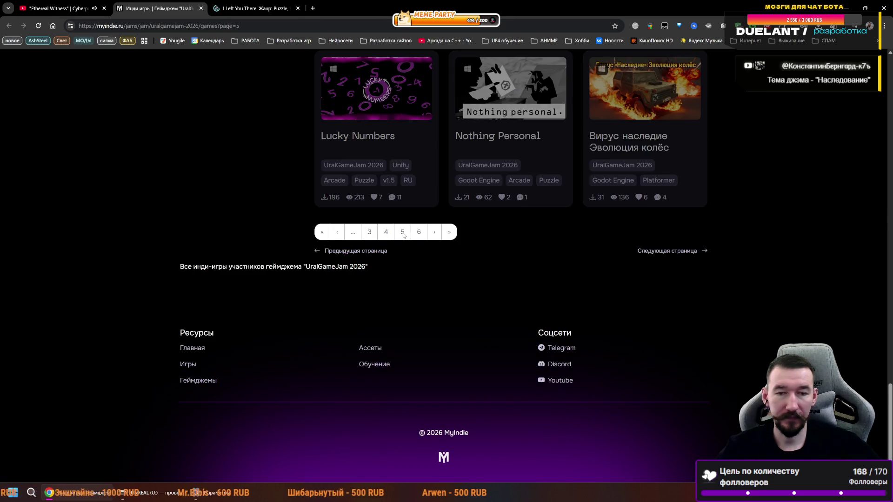
scroll(509, 259, "up", 3)
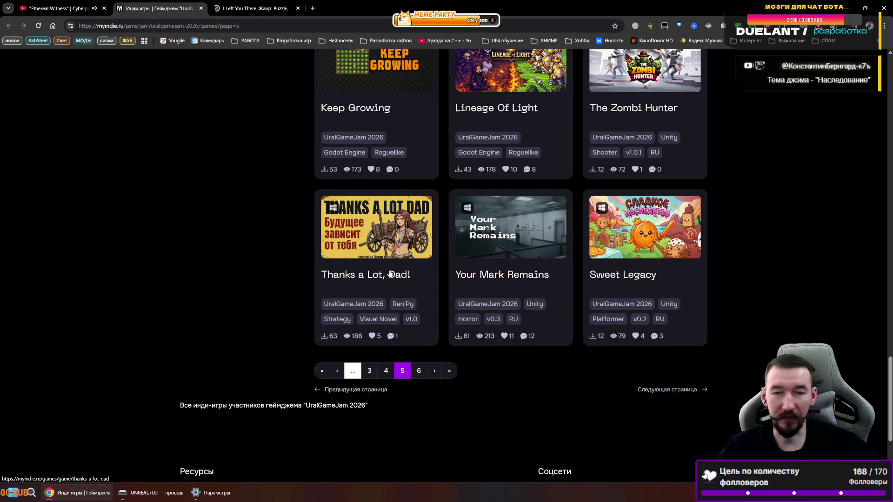
key("ctrl+Tab")
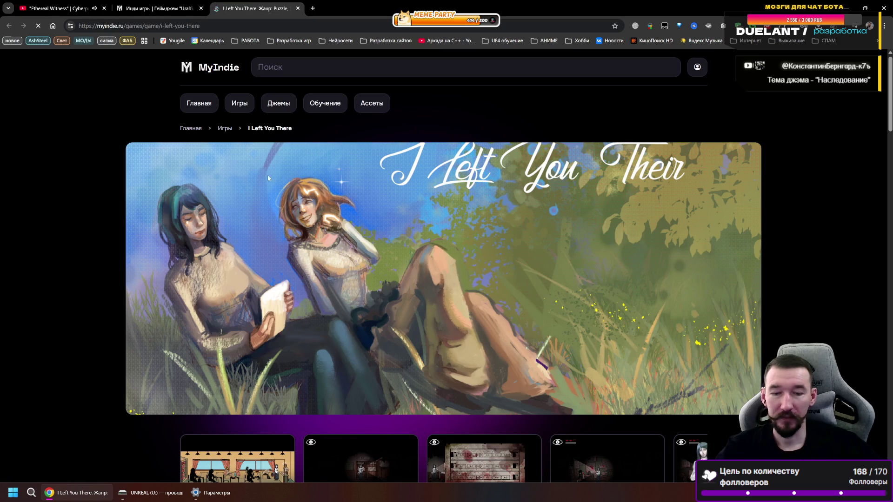
- View three I Left You There screenshots enlarged, then close the game's tab
scroll(340, 322, "down", 3)
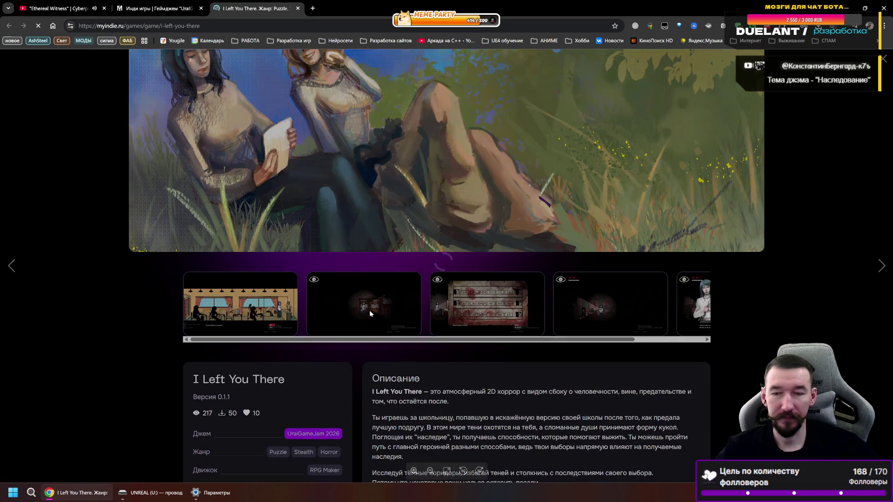
left_click(369, 311)
left_click(880, 266)
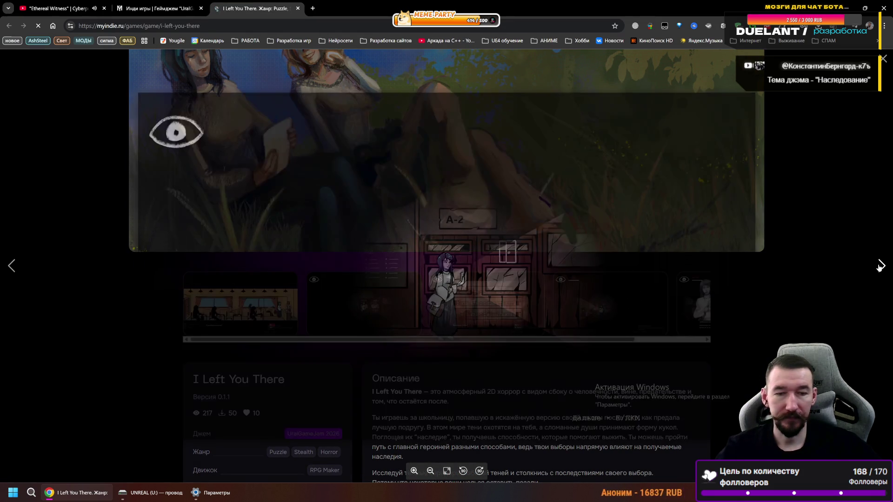
left_click(880, 266)
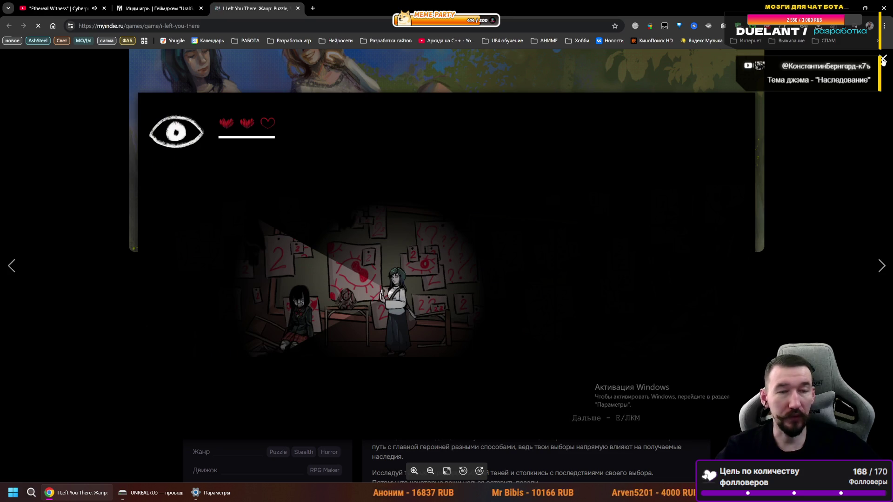
key("Escape")
scroll(373, 261, "up", 3)
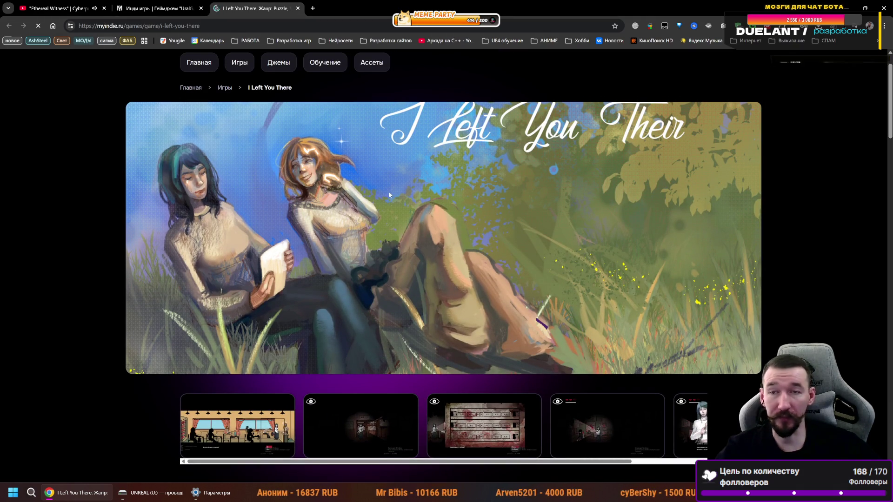
left_click(298, 9)
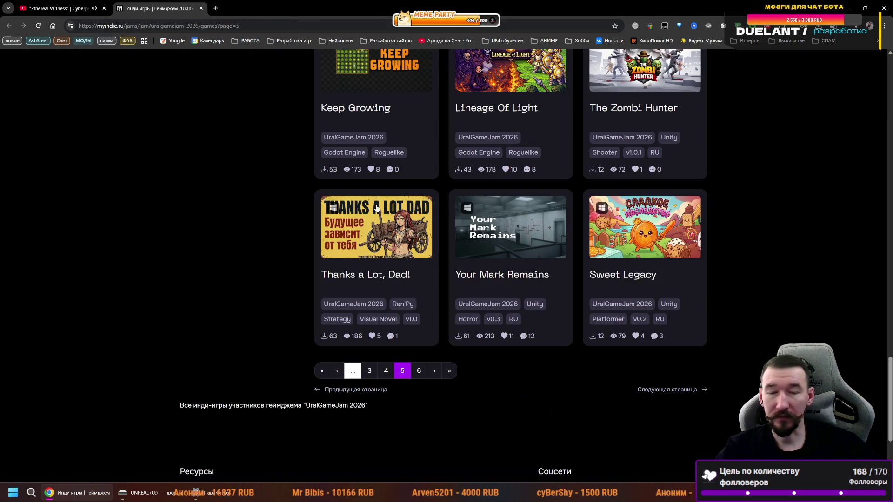
- Open Thanks a Lot, Dad! in a new tab, then advance to page 6 of the games list
right_click(367, 273)
left_click(428, 282)
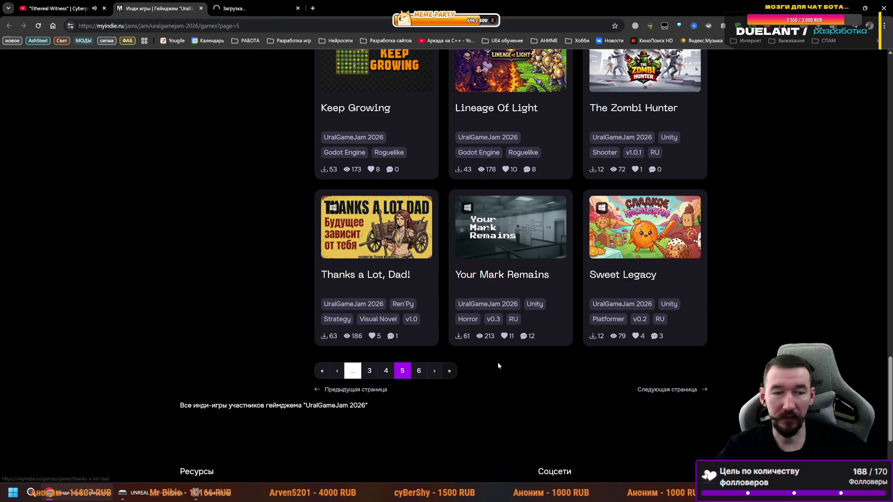
left_click(434, 372)
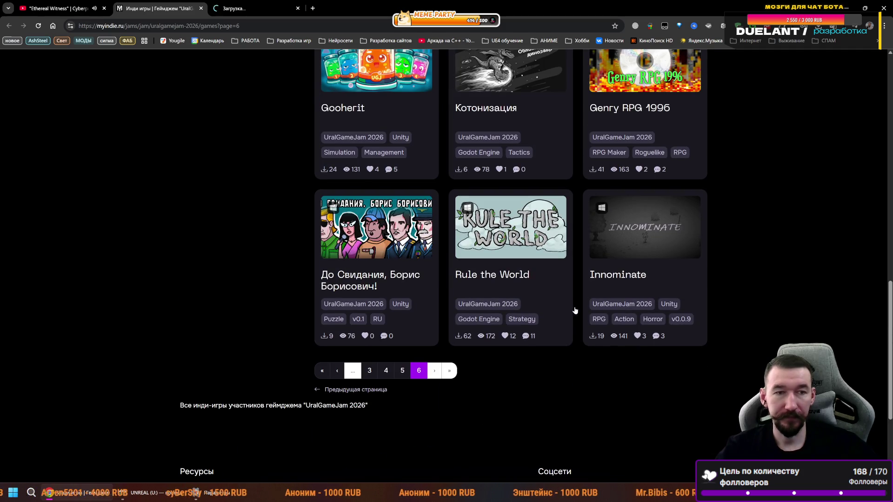
- Scroll through page 6 and open We don't need reflection in a background tab
scroll(561, 369, "up", 3)
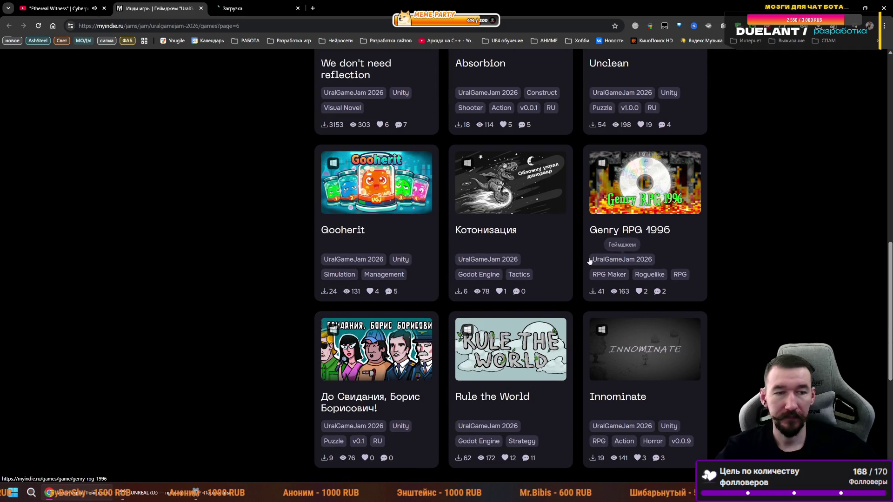
scroll(539, 250, "up", 3)
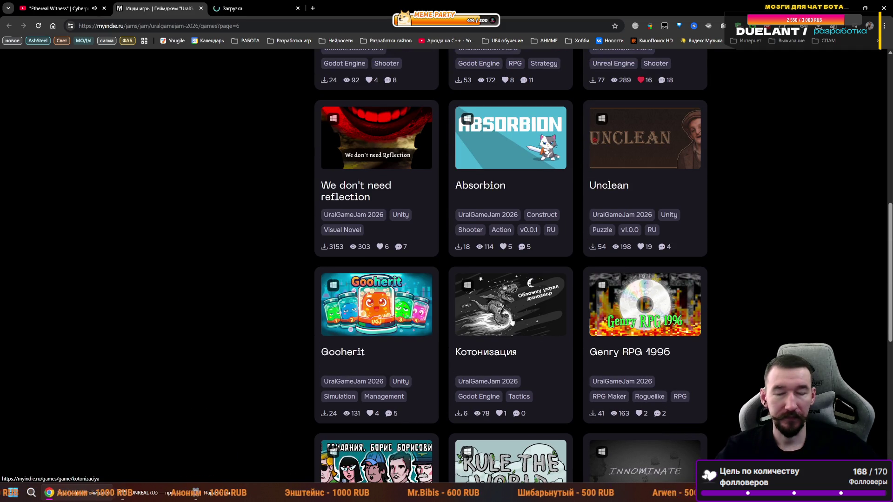
scroll(516, 345, "up", 2)
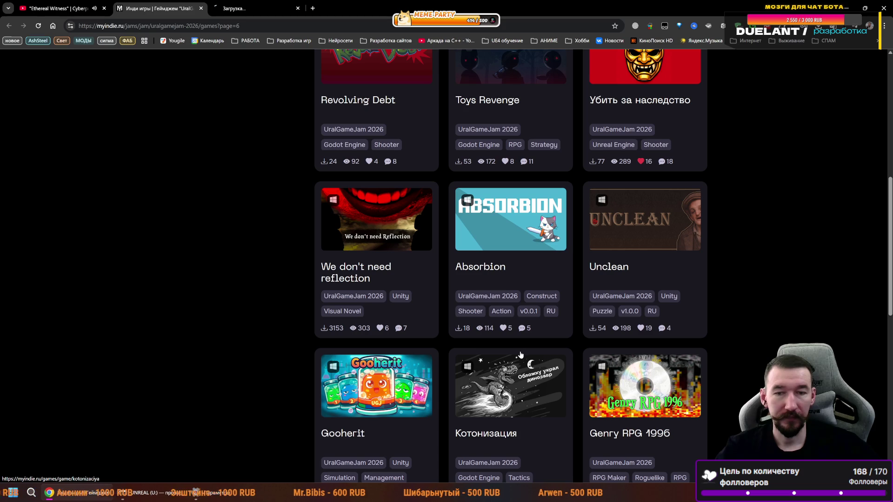
scroll(519, 350, "up", 3)
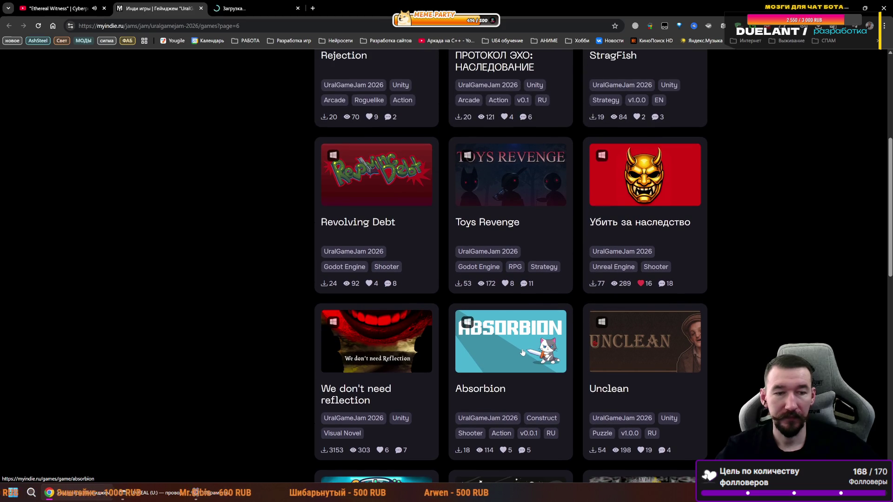
scroll(524, 354, "up", 1)
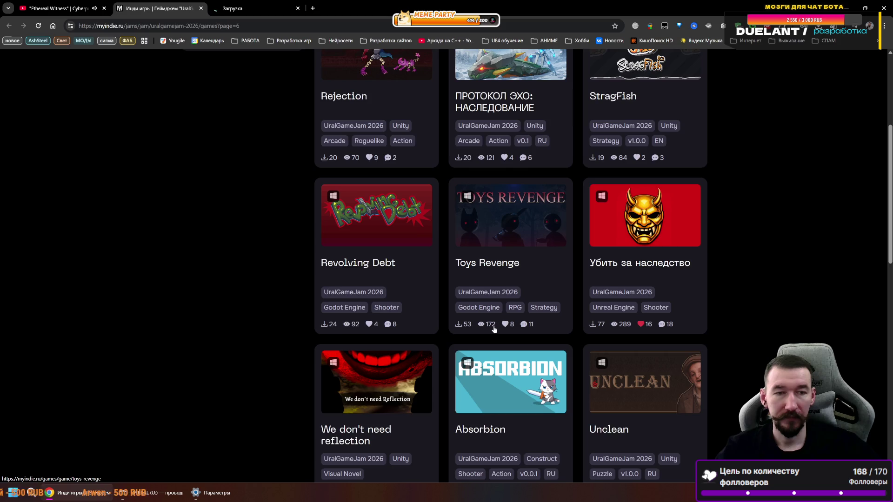
scroll(494, 330, "up", 2)
scroll(541, 387, "down", 2)
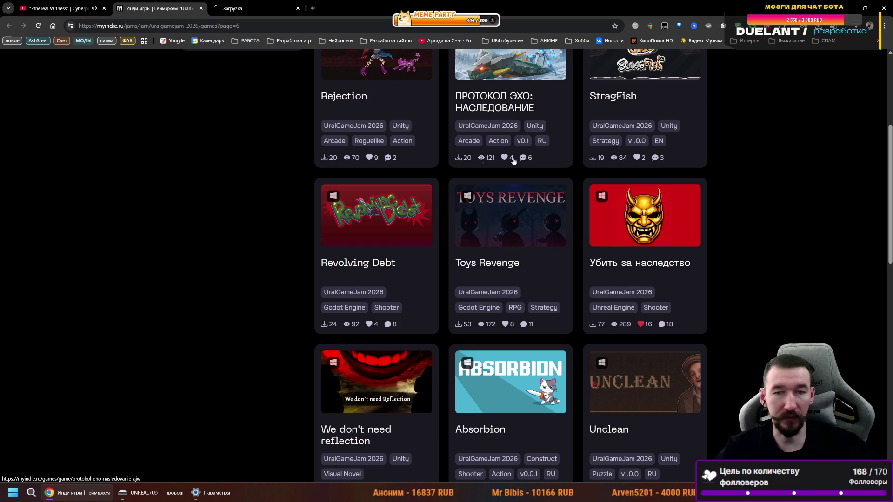
scroll(364, 308, "down", 4)
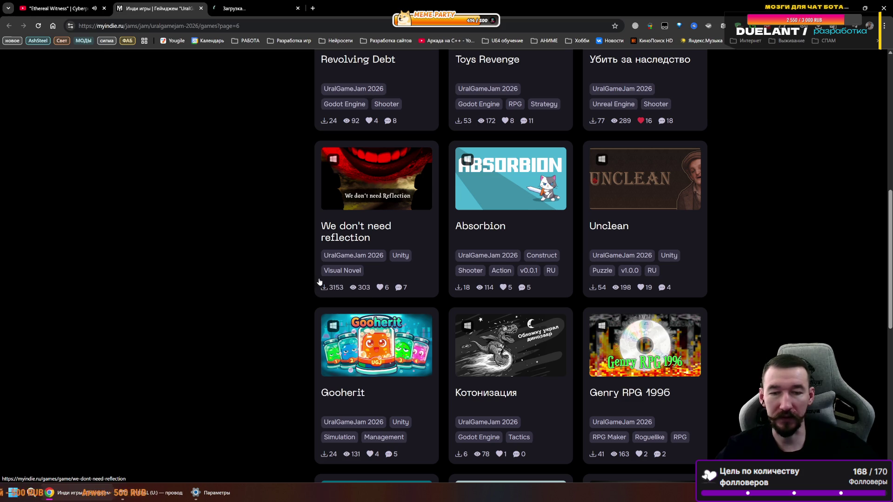
right_click(362, 233)
left_click(396, 240)
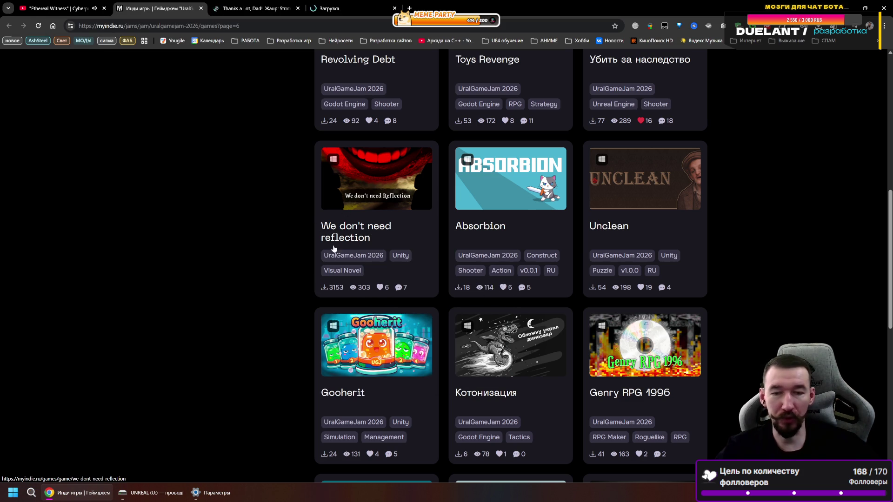
- Move the chat window to the lower right, make it shorter, and scroll to page 6's pagination bar
scroll(398, 210, "down", 3)
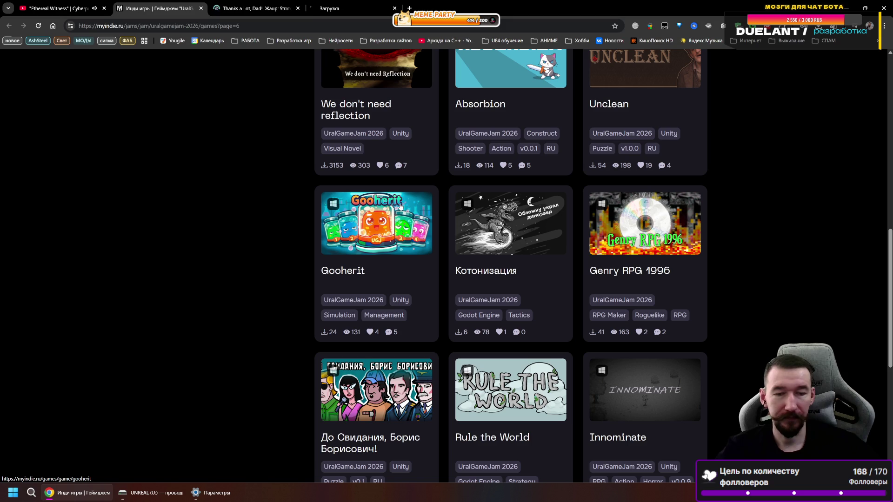
scroll(400, 206, "down", 1)
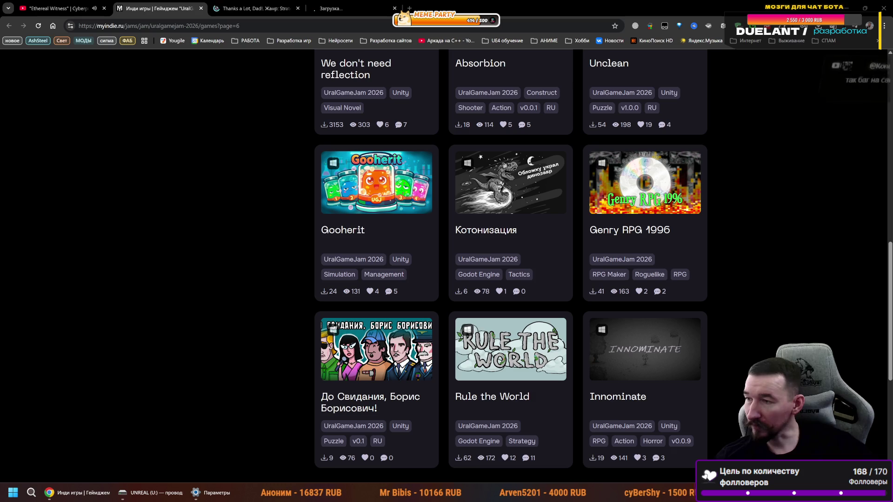
left_click_drag(649, 259, 785, 258)
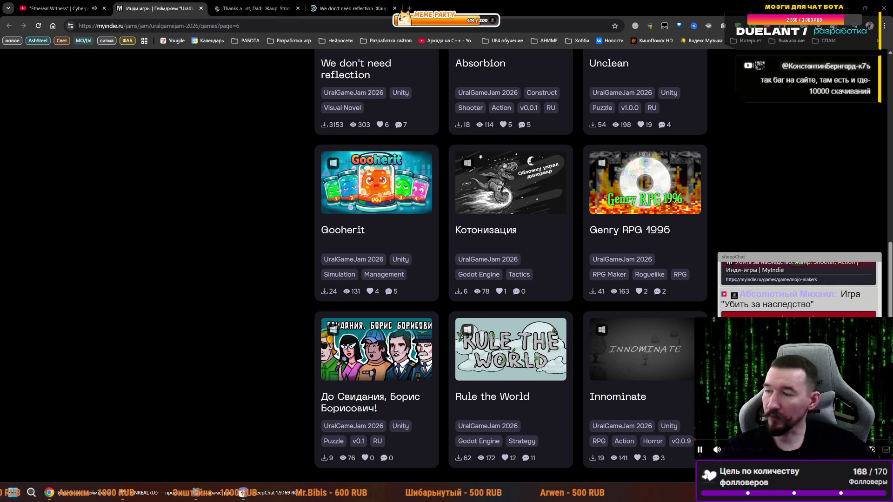
left_click_drag(755, 254, 756, 313)
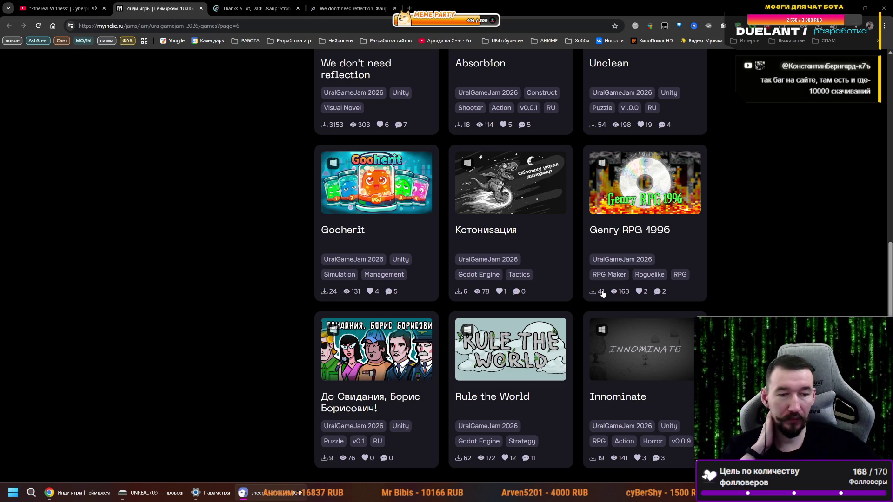
scroll(602, 260, "down", 2)
scroll(602, 260, "down", 1)
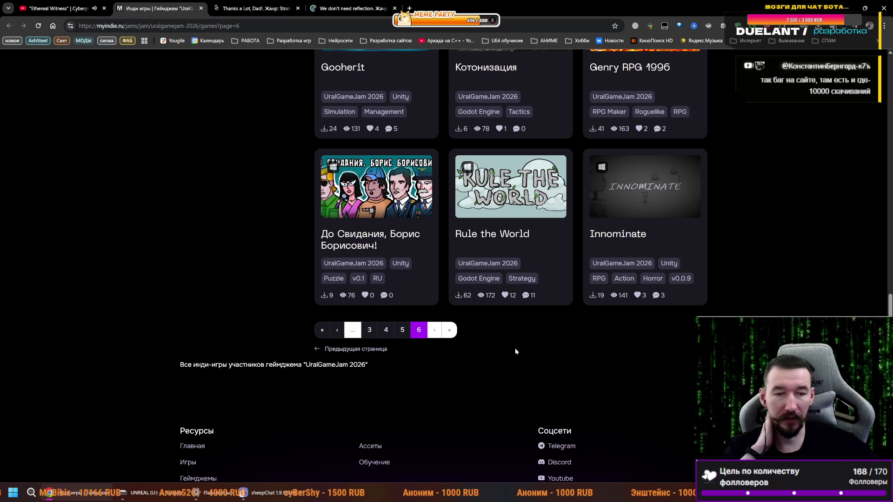
scroll(473, 367, "up", 1)
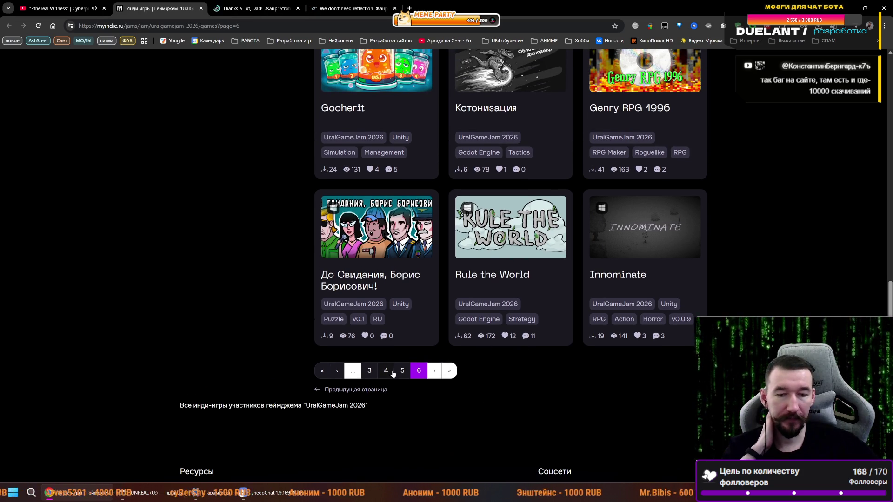
- Review page 4 of the jam games from top to bottom, then move on to page 3
left_click(386, 370)
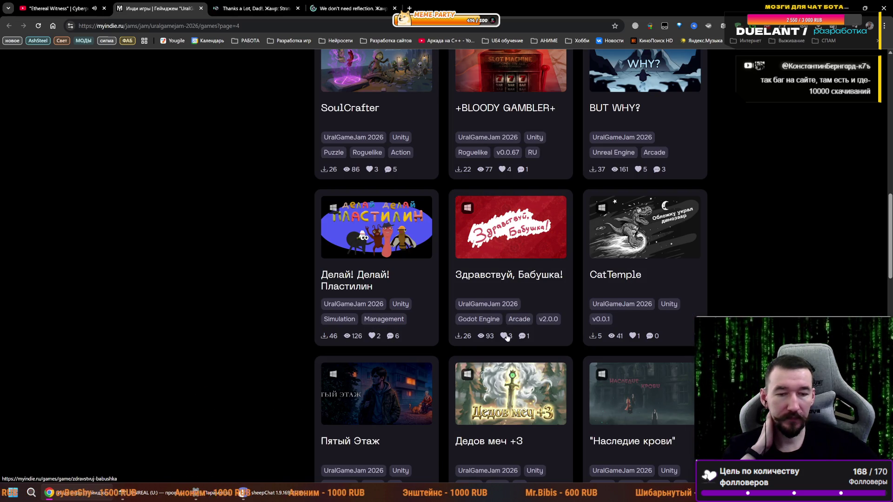
scroll(483, 174, "up", 7)
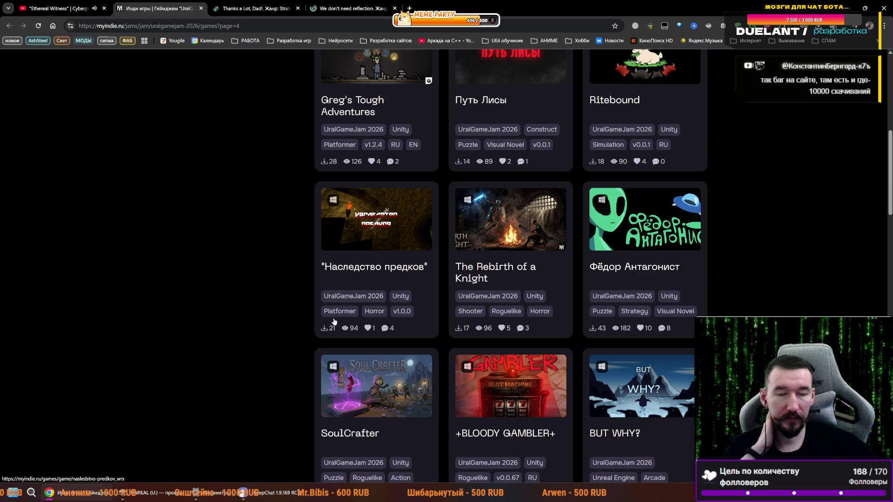
scroll(624, 325, "up", 3)
scroll(624, 289, "up", 4)
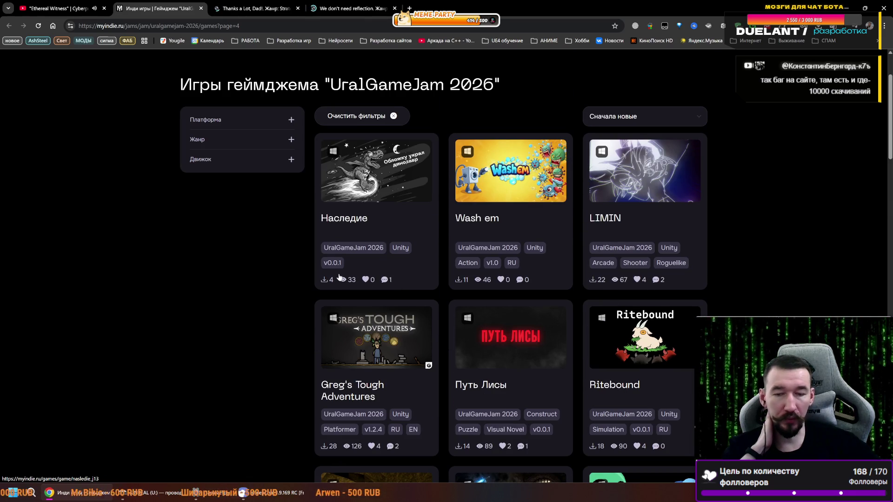
scroll(612, 285, "down", 4)
scroll(612, 285, "down", 20)
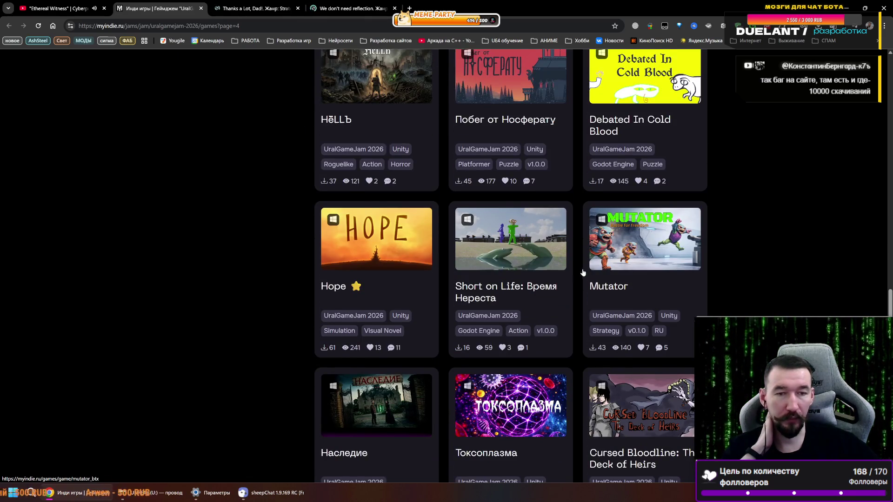
scroll(578, 270, "down", 6)
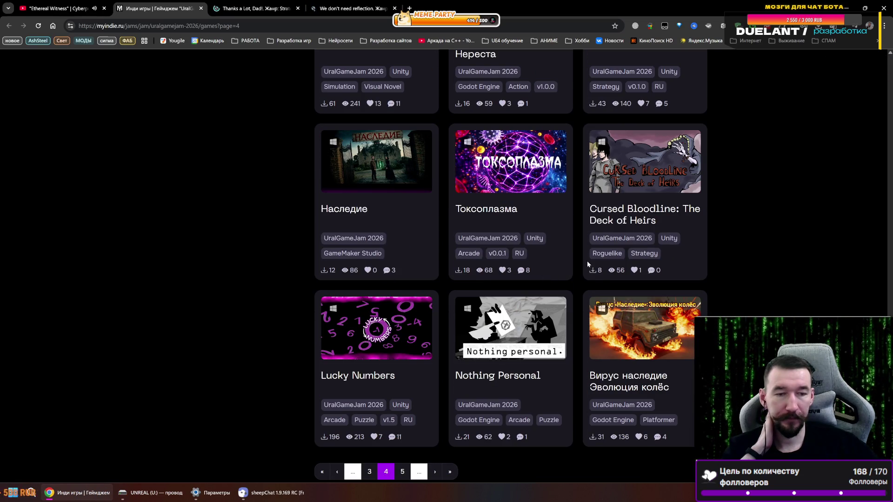
scroll(434, 342, "down", 2)
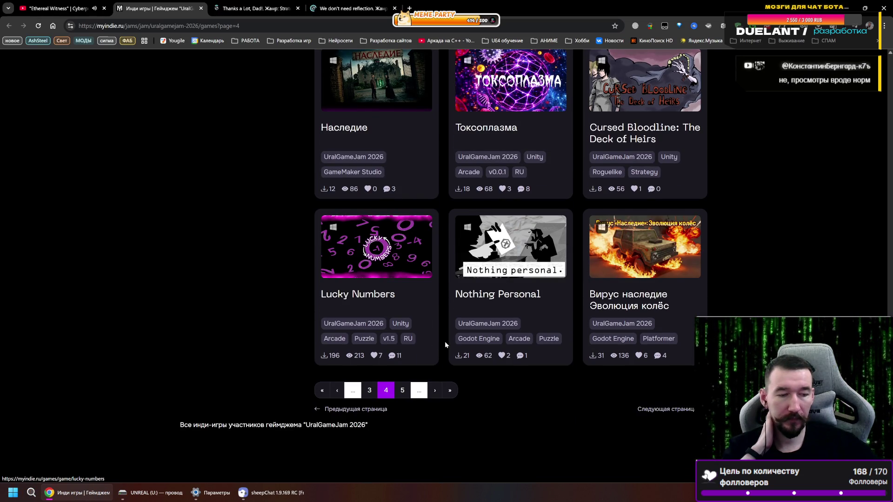
left_click(370, 391)
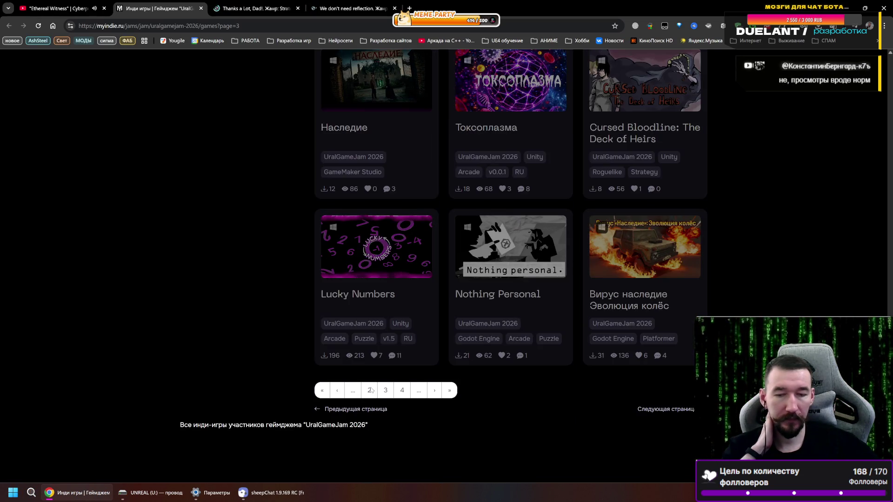
- Scroll page 3 up to the heading and back down, then go to page 2
scroll(627, 362, "up", 2)
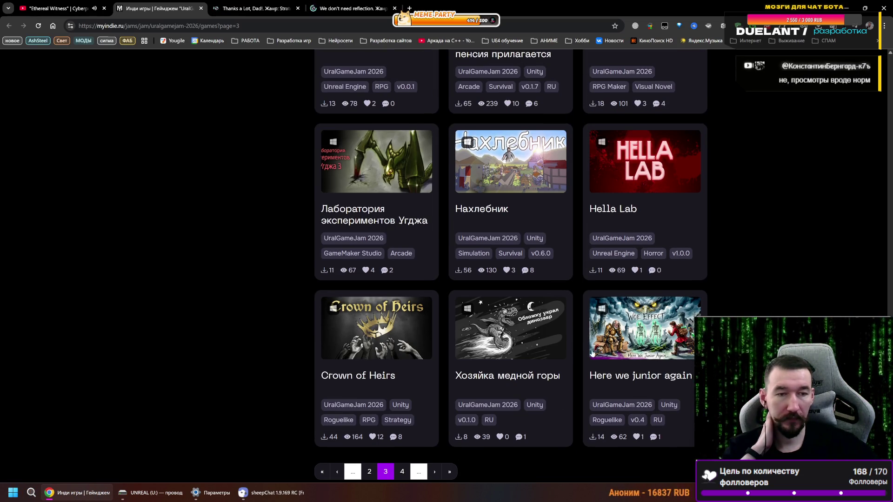
scroll(431, 284, "up", 7)
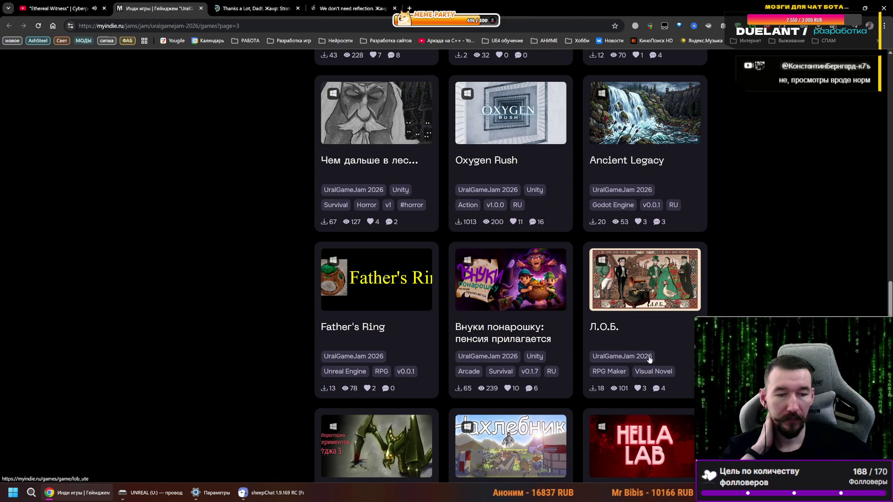
scroll(617, 326, "up", 2)
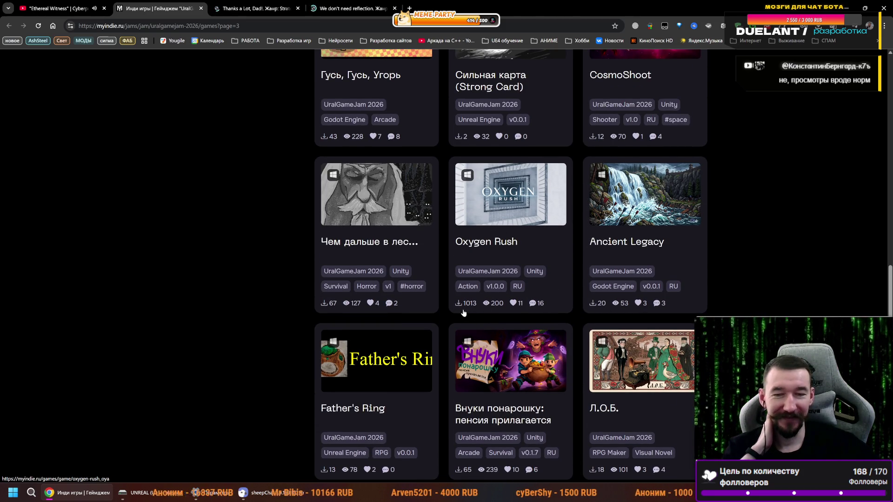
scroll(463, 316, "up", 5)
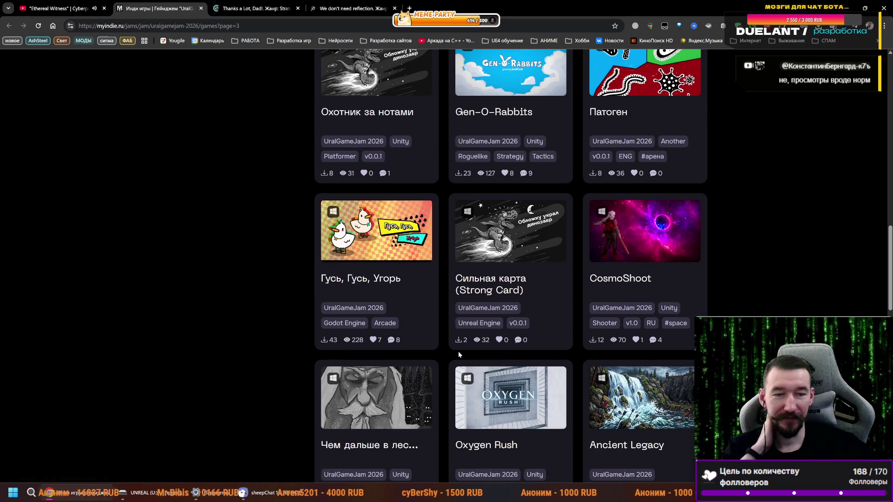
scroll(458, 354, "up", 5)
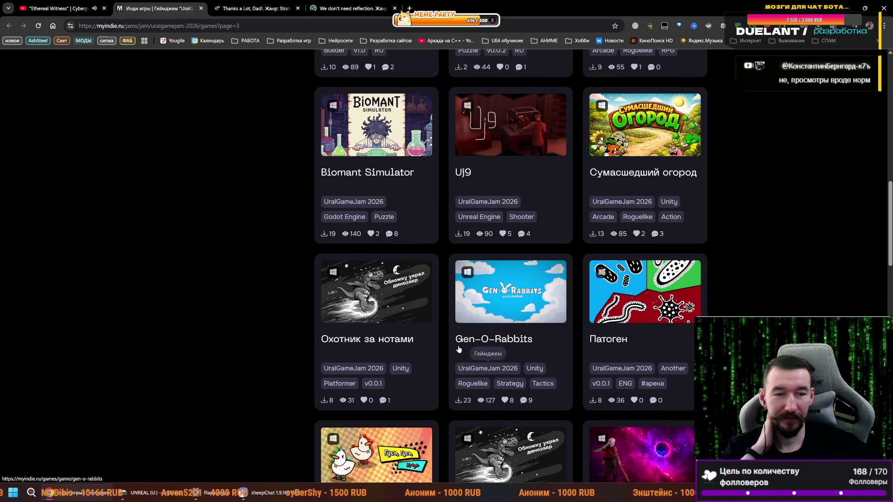
scroll(458, 349, "up", 6)
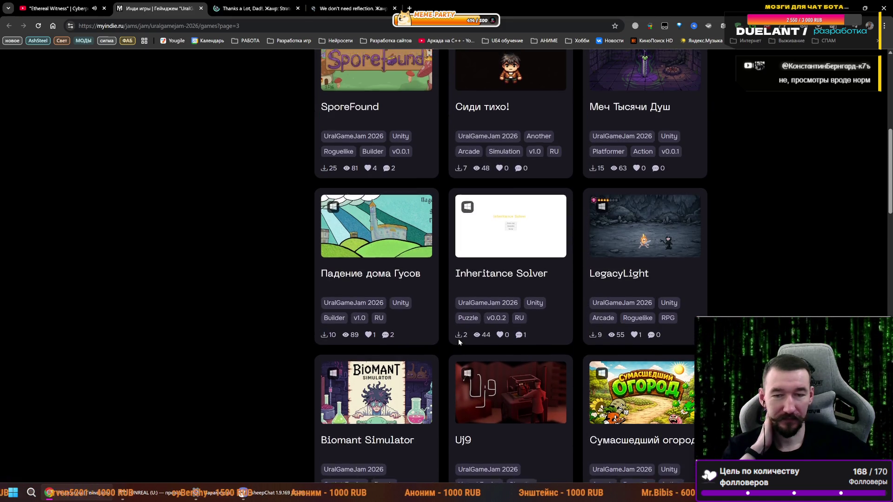
scroll(459, 341, "up", 4)
scroll(459, 342, "up", 4)
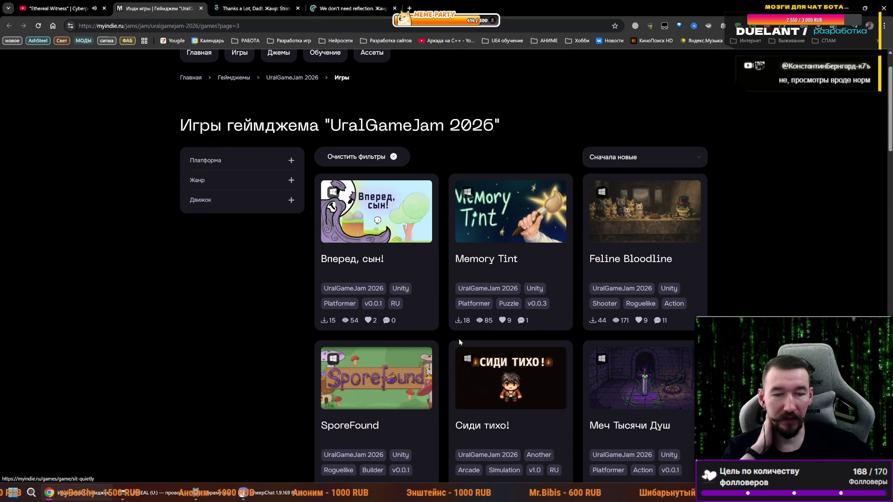
scroll(497, 367, "down", 20)
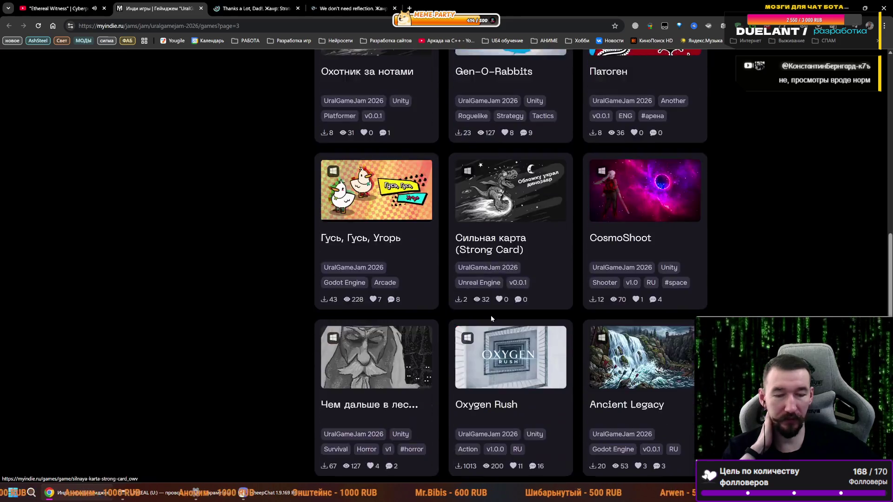
scroll(460, 375, "down", 10)
scroll(362, 348, "up", 4)
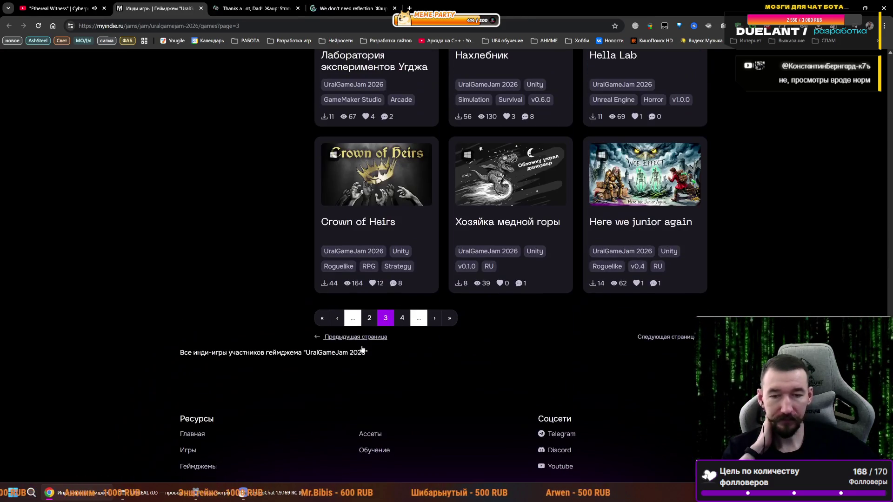
left_click(370, 318)
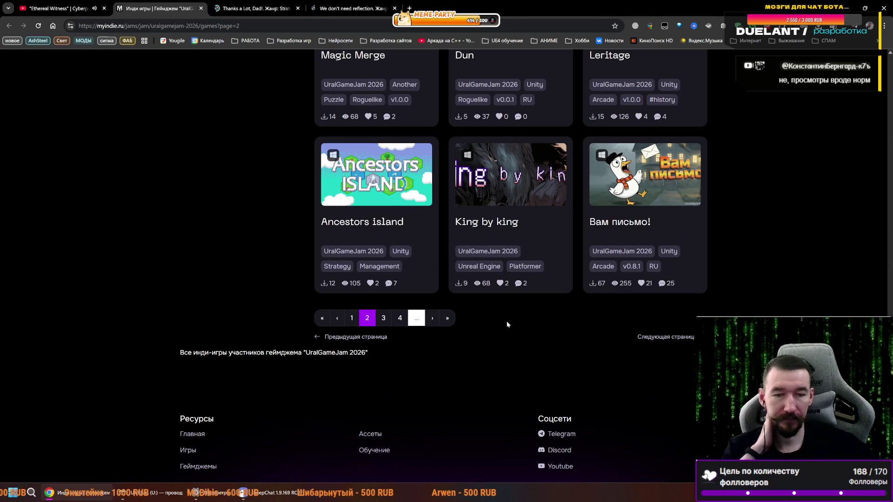
scroll(562, 285, "up", 4)
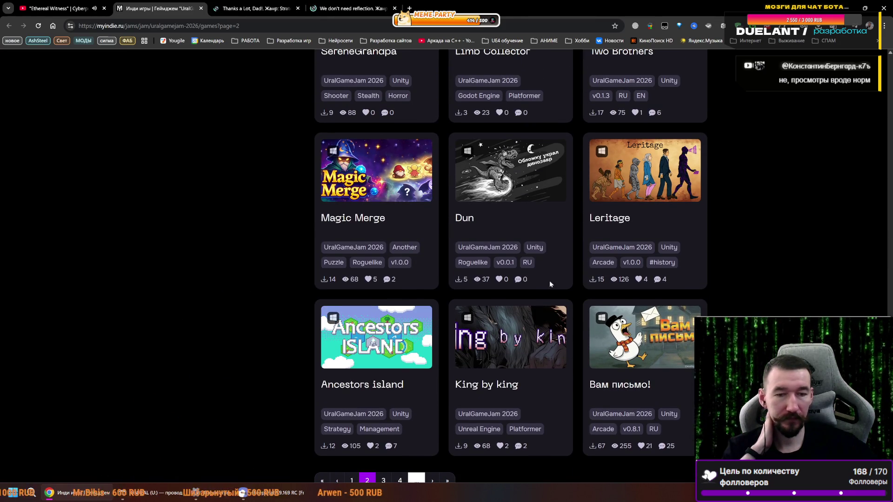
scroll(337, 283, "up", 4)
scroll(612, 281, "up", 4)
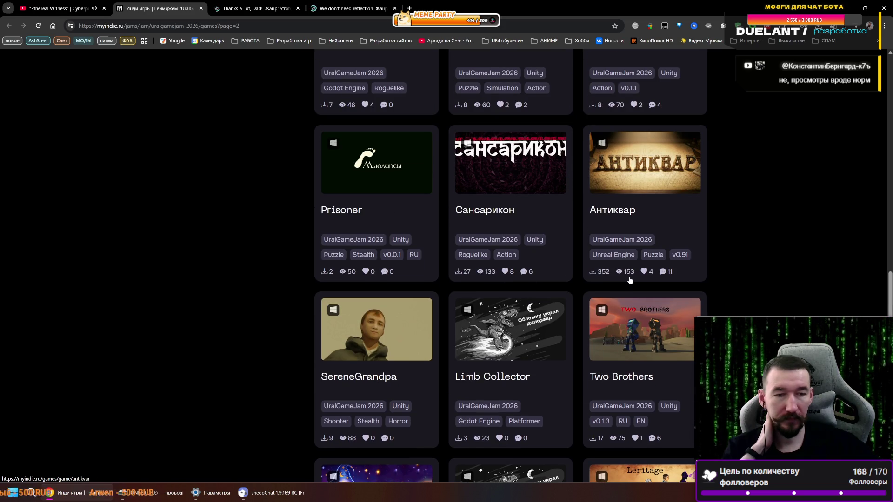
scroll(511, 293, "up", 4)
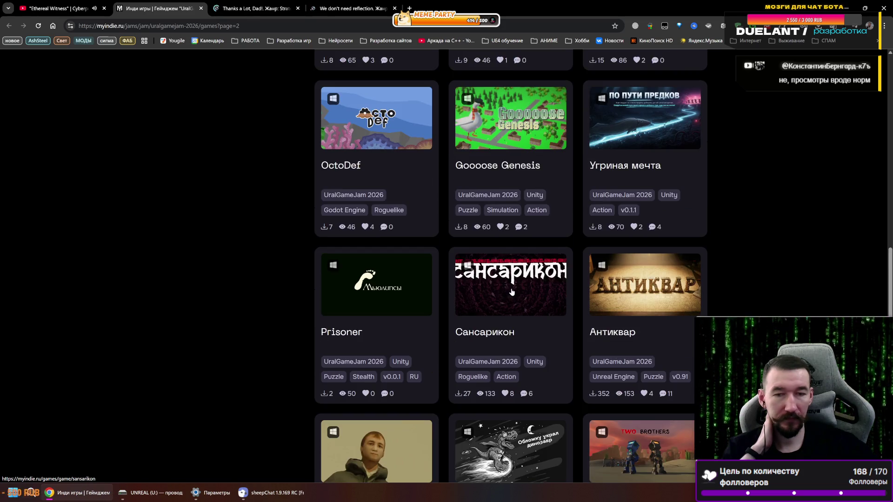
scroll(473, 327, "up", 2)
scroll(632, 324, "up", 3)
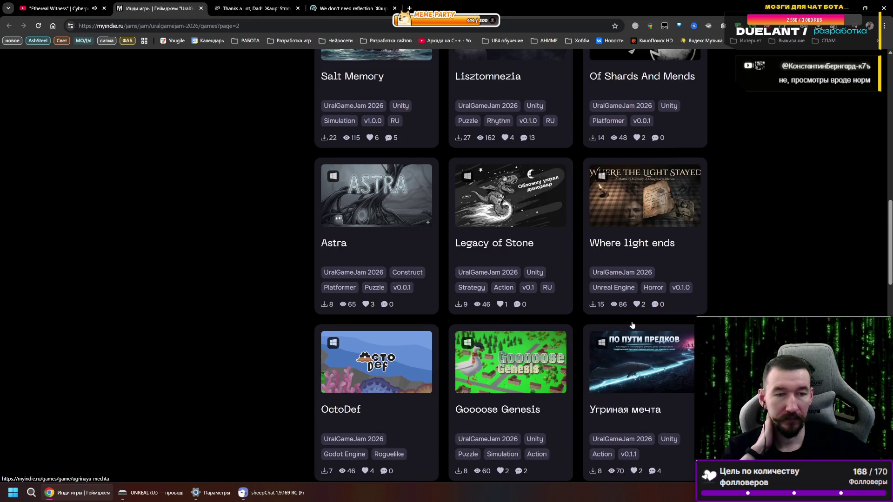
scroll(497, 305, "up", 3)
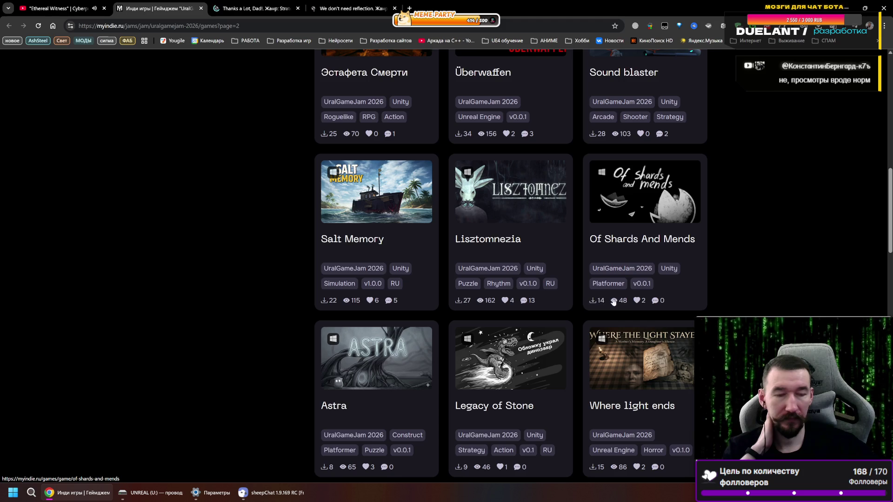
scroll(451, 341, "up", 7)
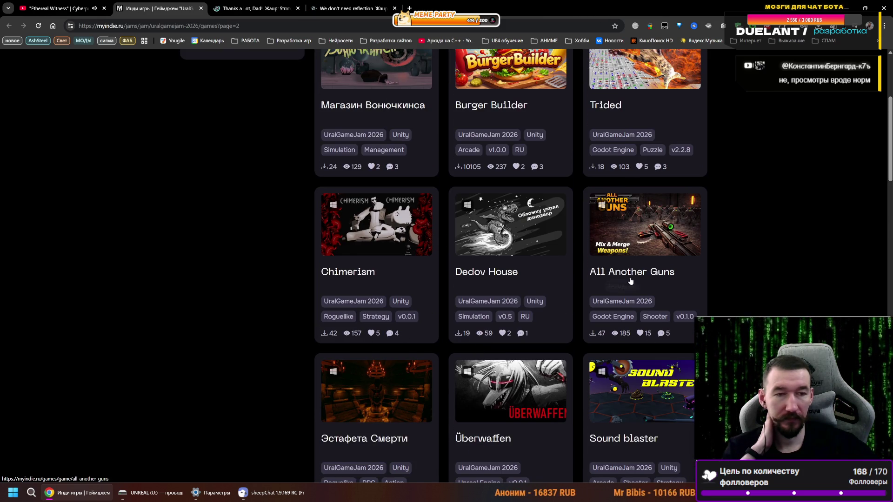
scroll(630, 281, "up", 2)
scroll(620, 286, "down", 2)
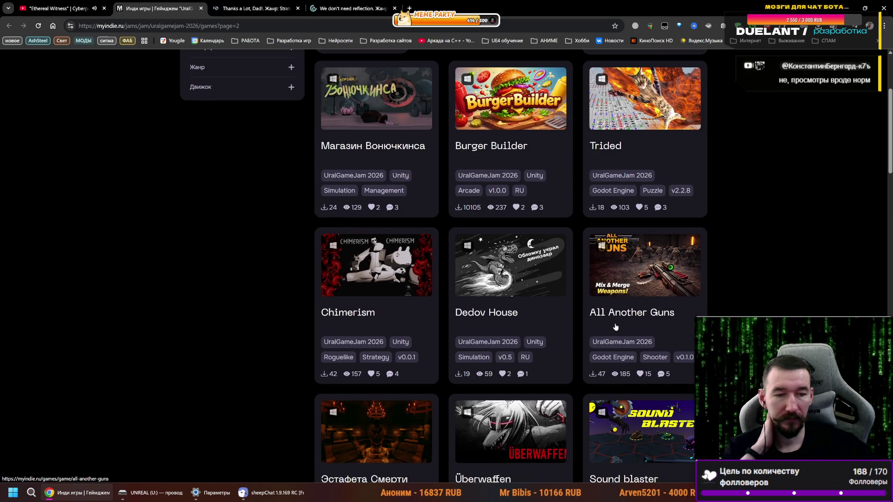
right_click(615, 327)
- Open All Another Guns in a new tab and scroll the games list back to the top
left_click(644, 326)
scroll(511, 348, "down", 10)
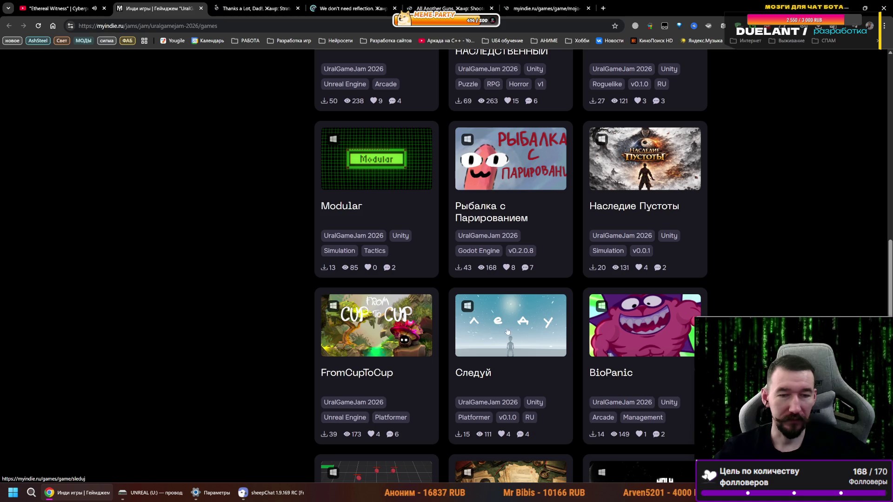
scroll(567, 348, "up", 2)
scroll(567, 347, "up", 2)
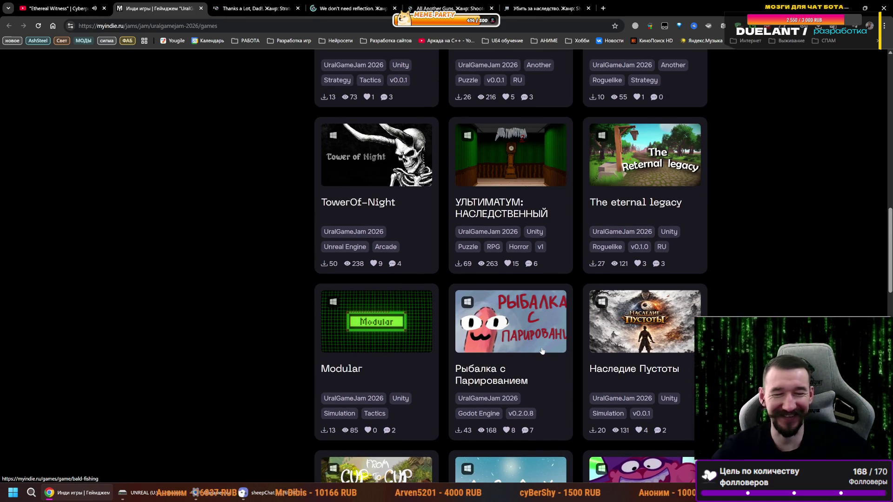
scroll(542, 350, "up", 5)
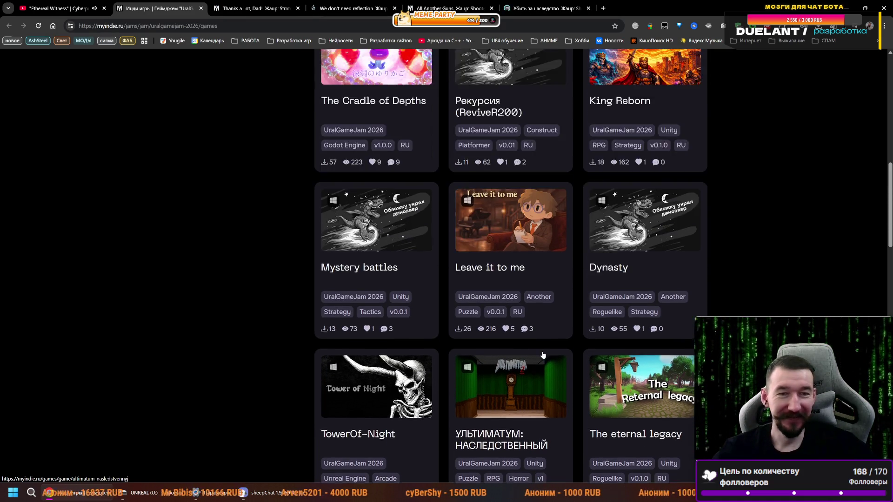
scroll(542, 355, "up", 3)
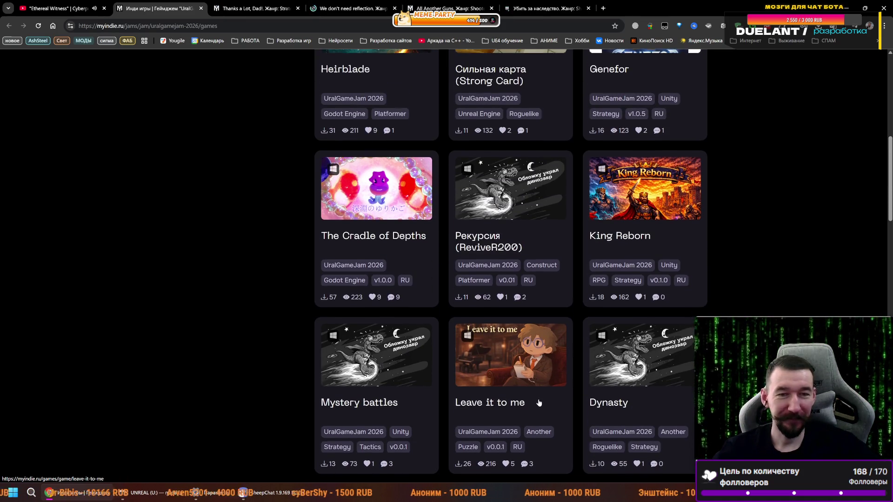
scroll(539, 403, "up", 3)
scroll(546, 342, "up", 2)
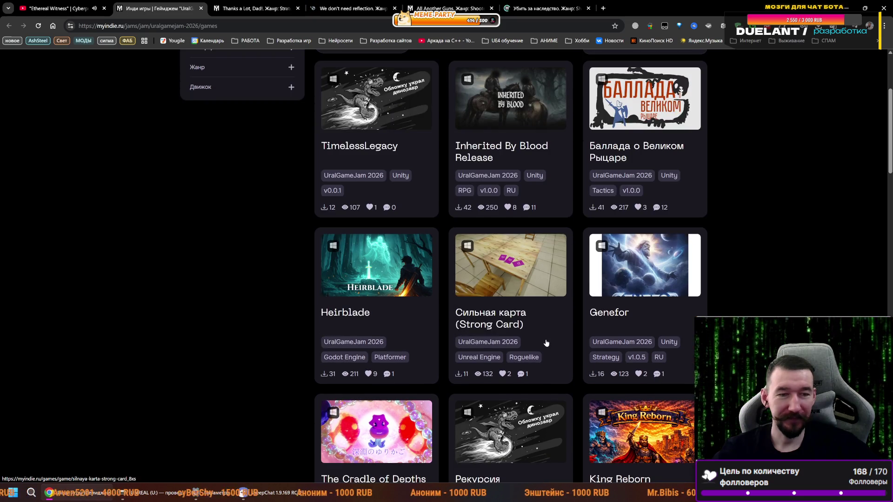
scroll(546, 343, "up", 4)
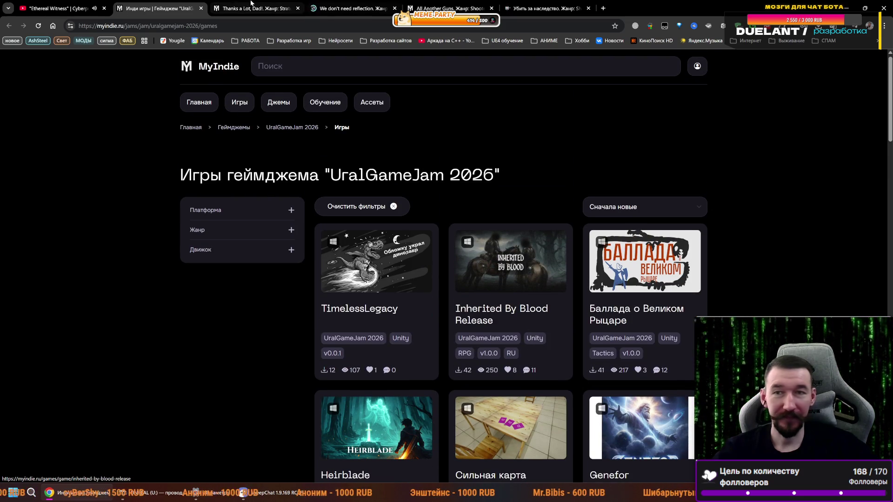
- Switch to the Thanks a Lot, Dad! tab and enlarge its first gameplay screenshot
left_click(251, 3)
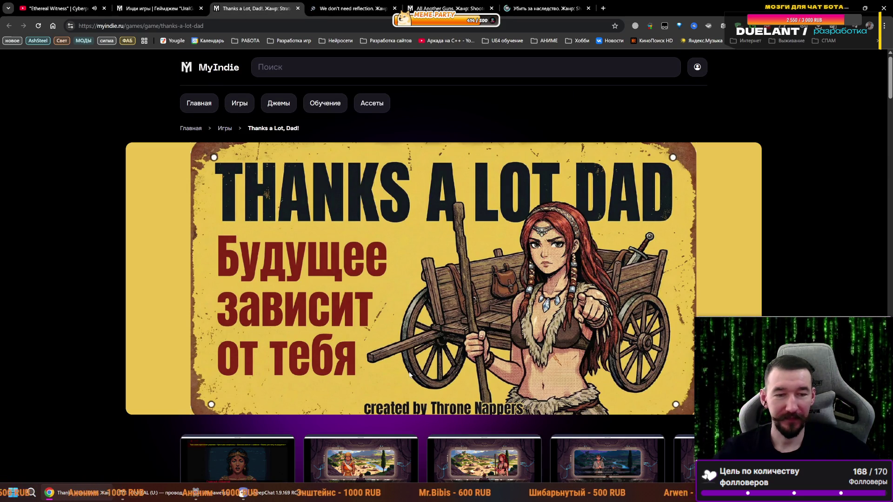
scroll(409, 375, "down", 3)
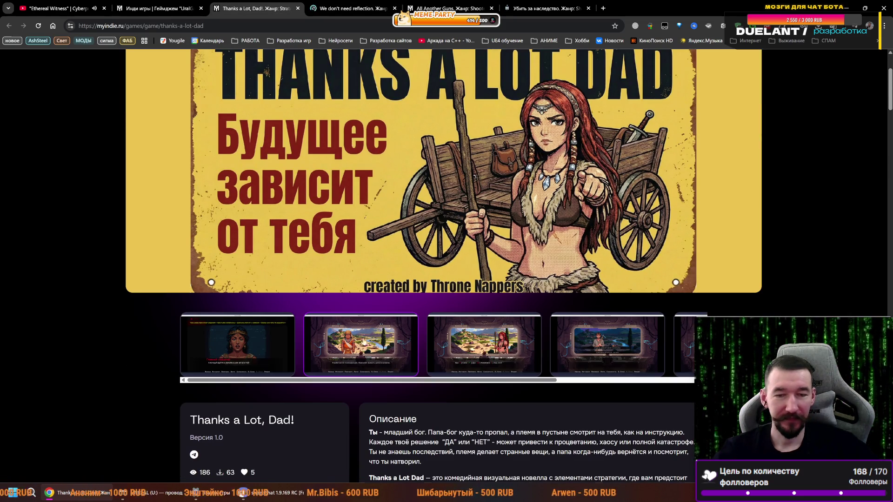
scroll(364, 341, "down", 1)
left_click(232, 305)
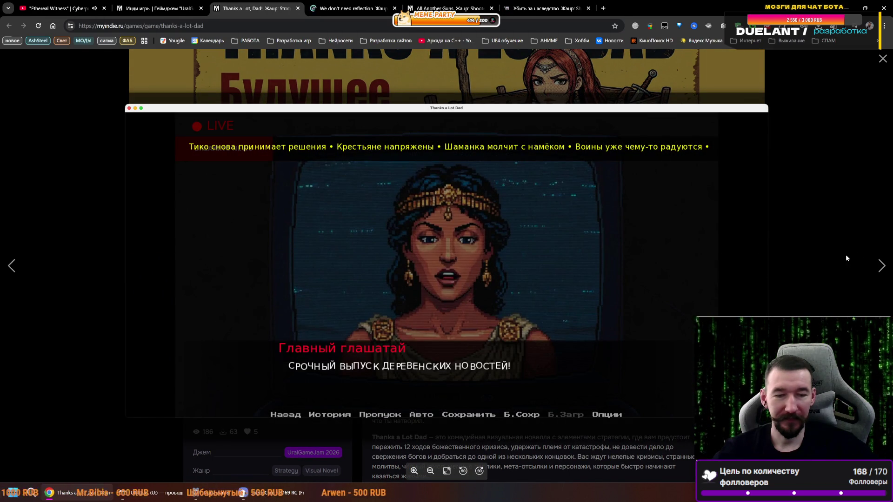
left_click(881, 266)
left_click(881, 266)
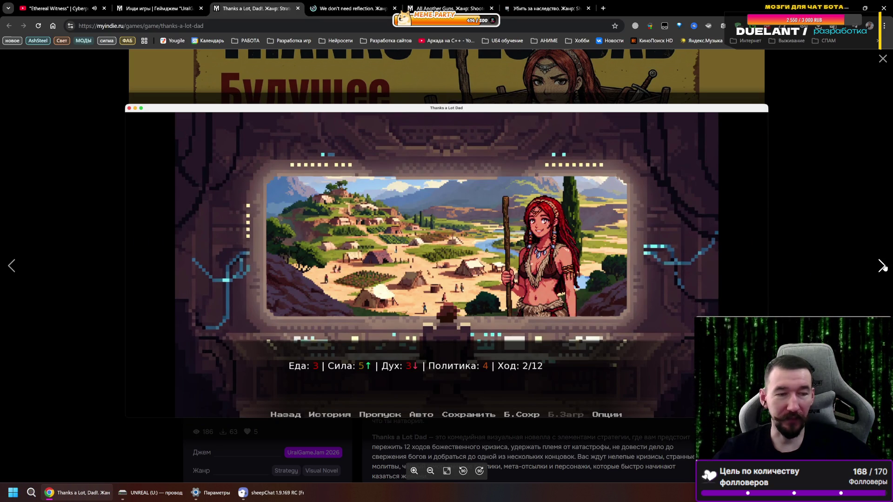
left_click(881, 266)
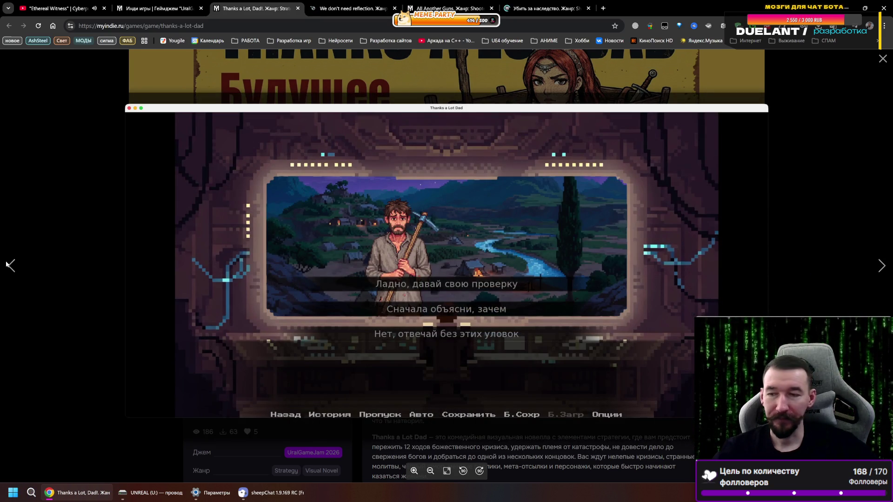
left_click(11, 266)
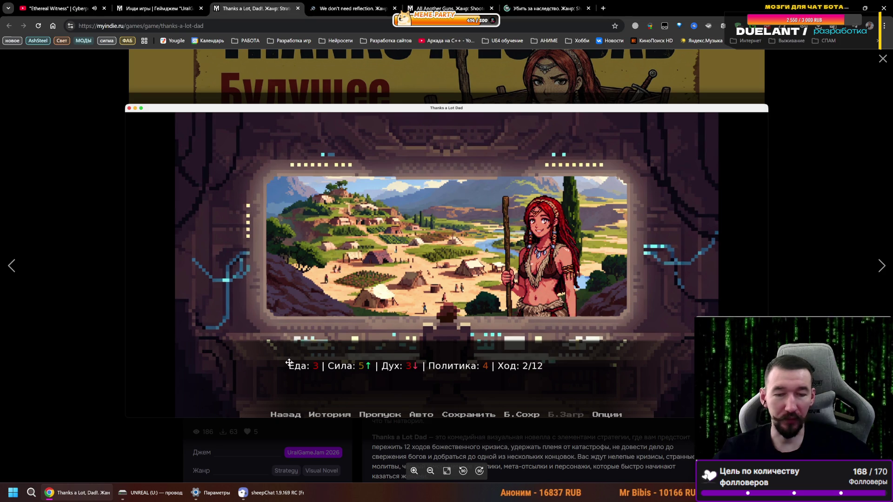
left_click(883, 263)
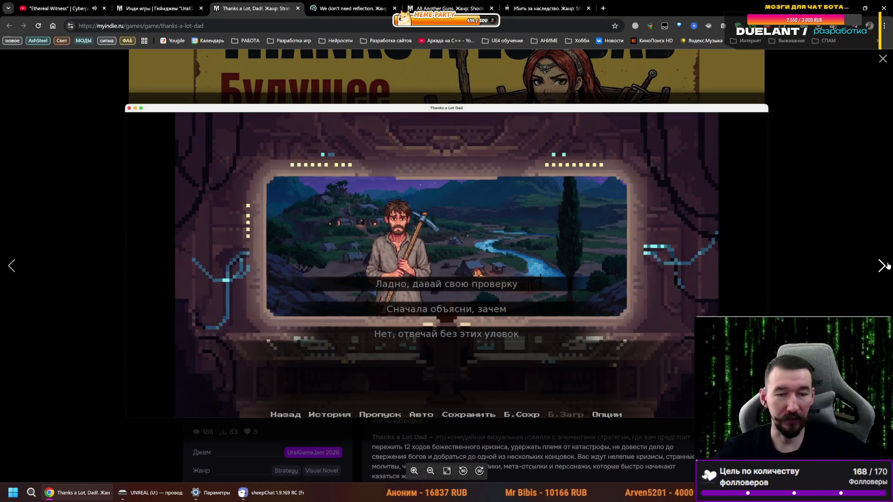
left_click(886, 265)
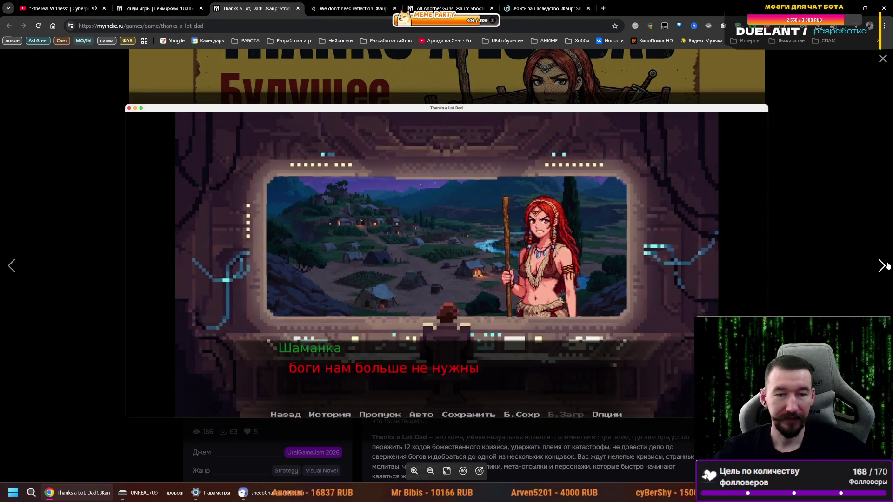
left_click(886, 266)
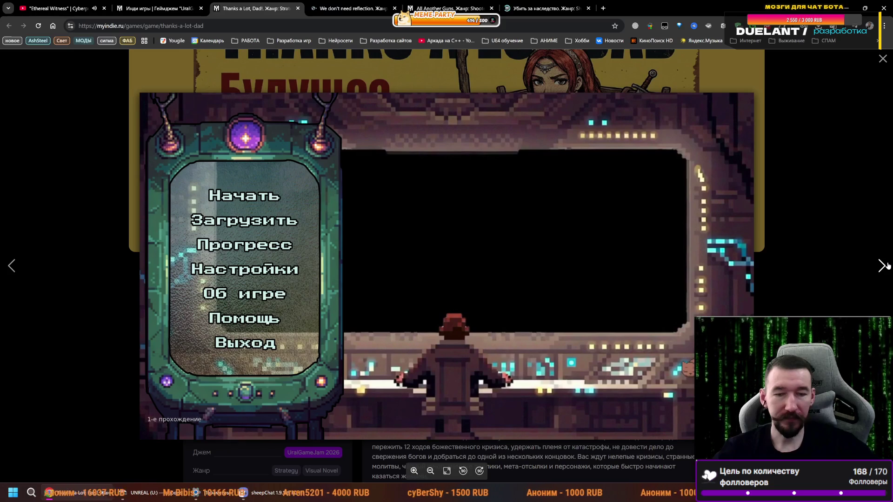
left_click(885, 265)
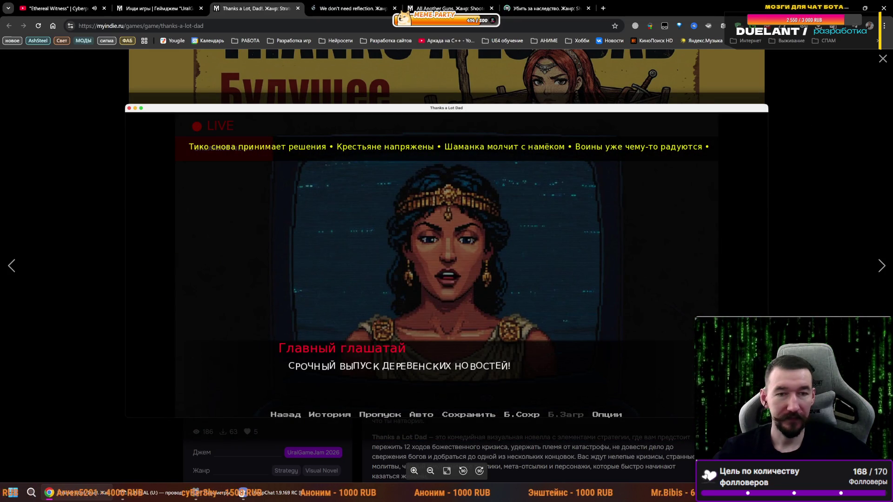
left_click(883, 58)
- Read the Thanks a Lot, Dad! judges' reviews, enlarge the third screenshot, then close the page
scroll(508, 313, "down", 8)
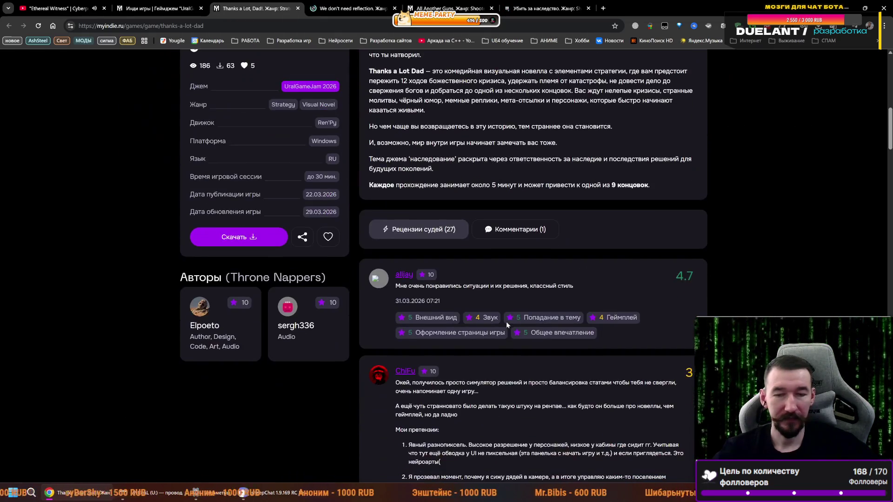
scroll(504, 321, "down", 2)
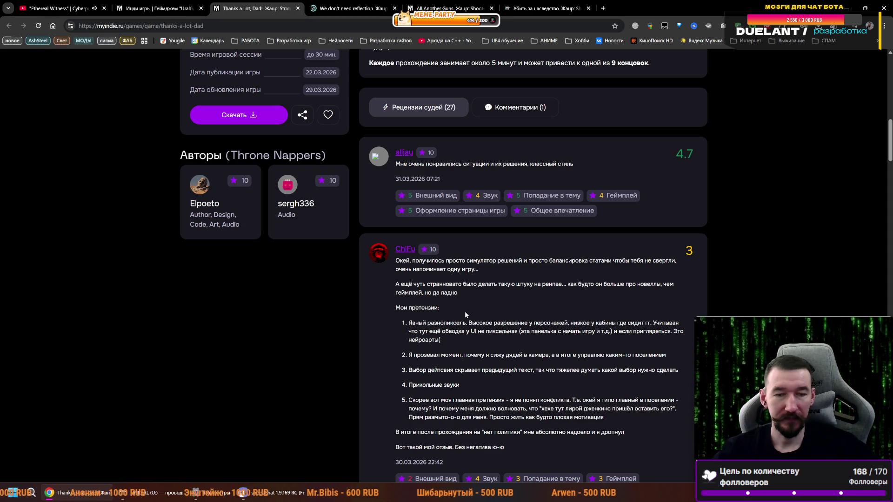
scroll(474, 307, "up", 15)
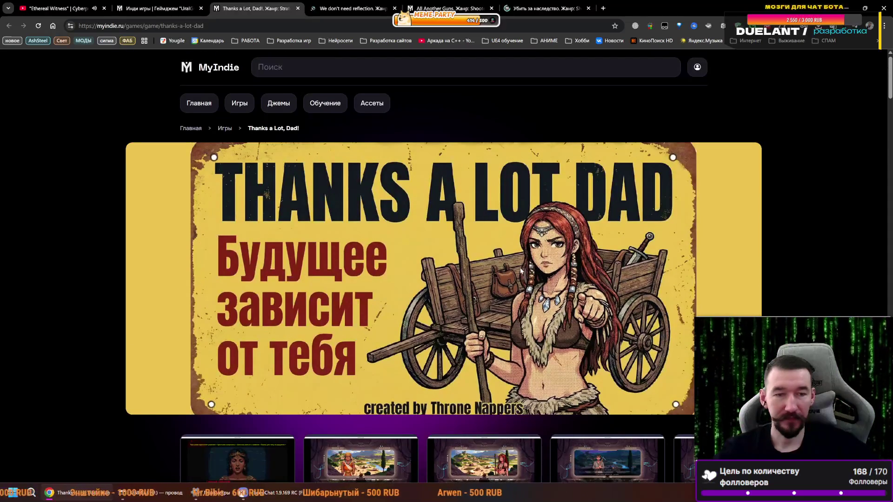
scroll(403, 295, "down", 2)
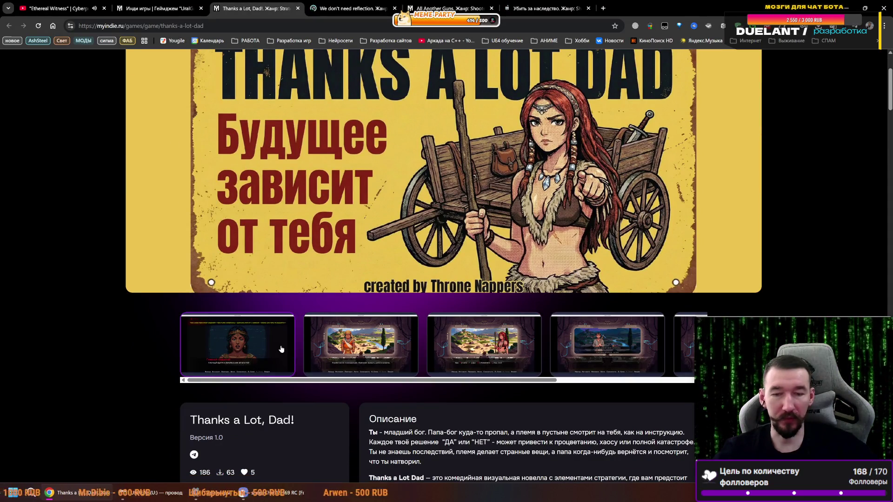
scroll(286, 329, "up", 2)
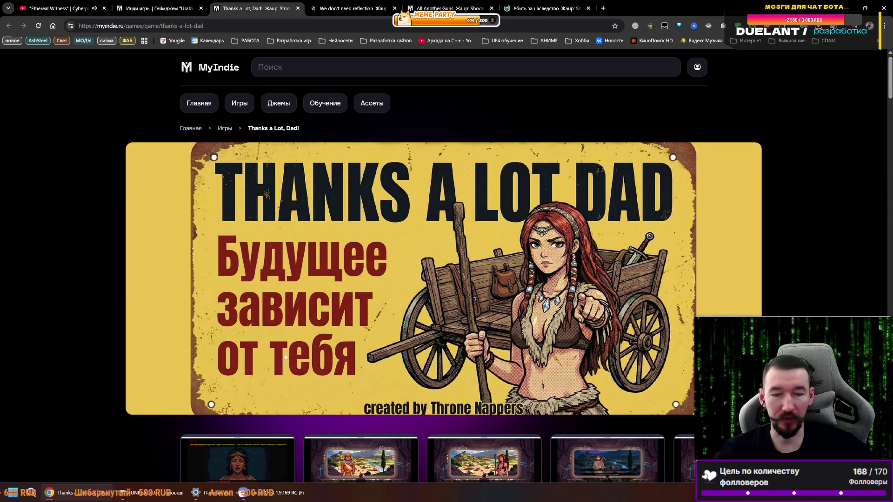
scroll(262, 343, "down", 2)
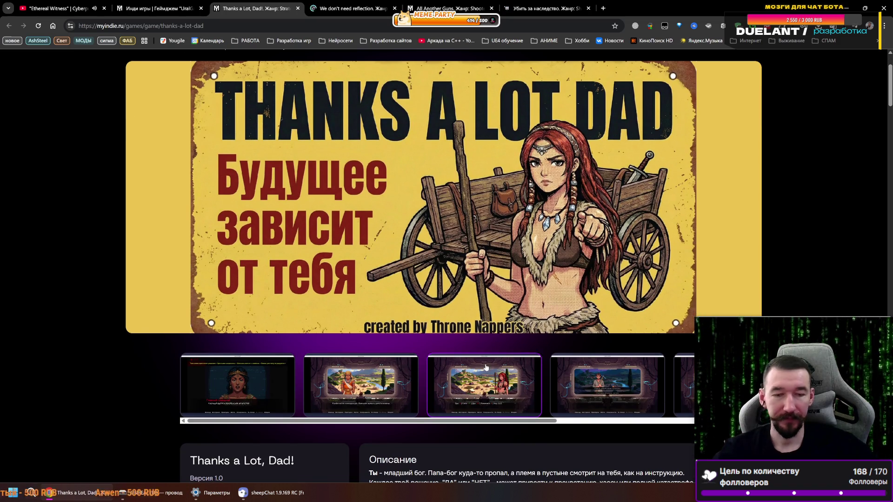
left_click(486, 364)
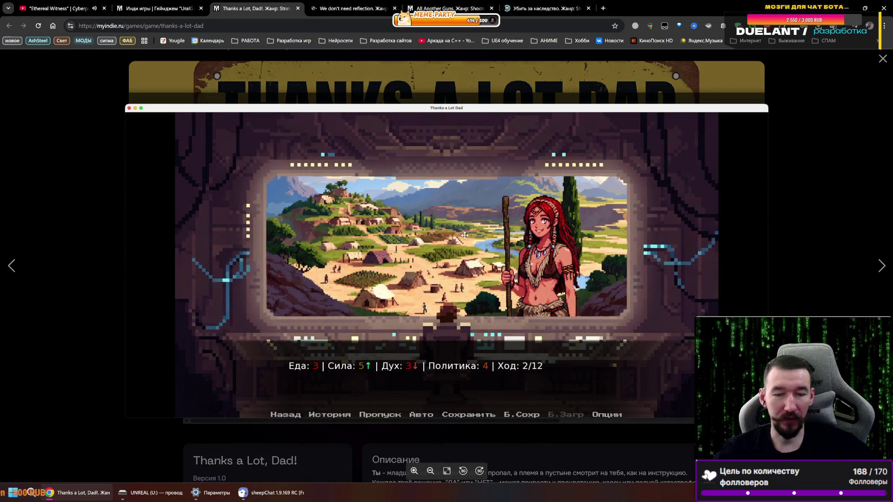
left_click(298, 8)
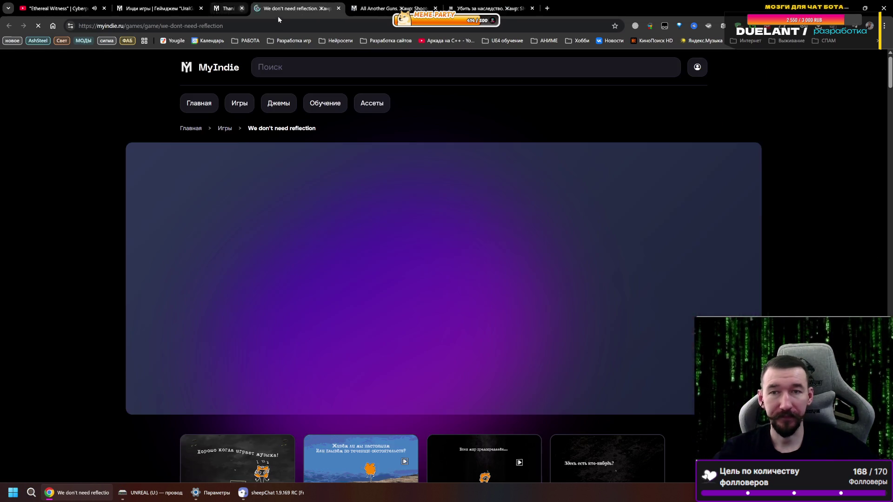
- Scroll down the We don't need reflection page and select its long version number text
scroll(376, 318, "down", 5)
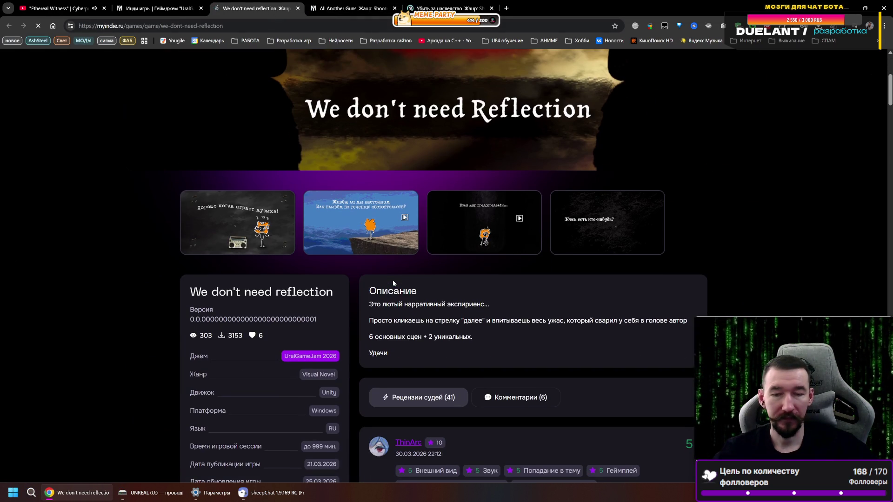
scroll(379, 272, "down", 2)
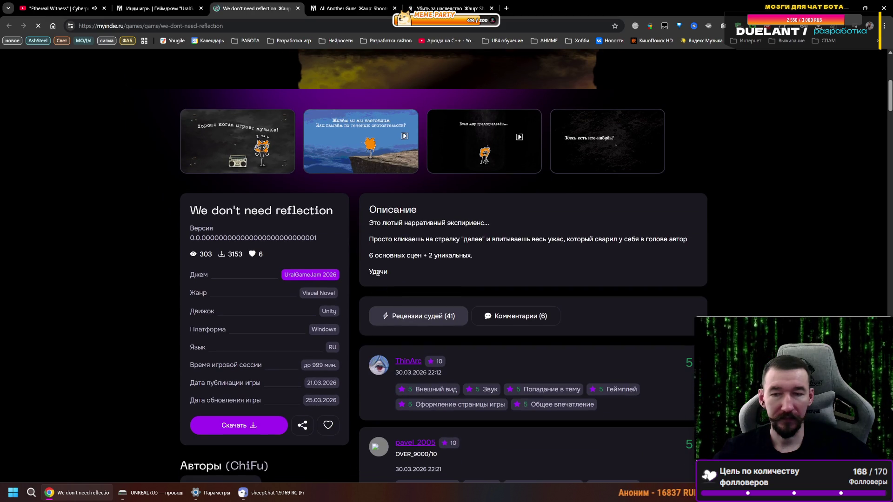
mouse_move(189, 238)
left_mouse_down()
mouse_move(320, 230)
mouse_move(322, 238)
left_mouse_up()
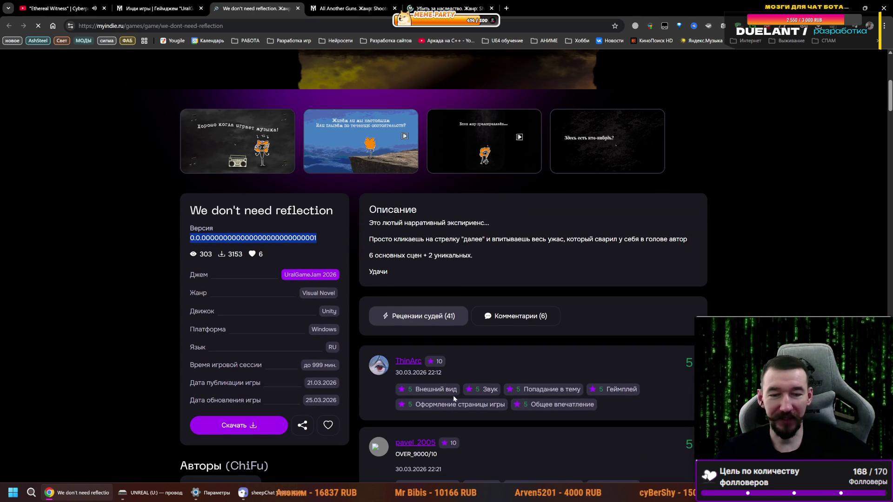
- Browse three screenshots onward from the second in the viewer, then close the game's page
left_click(366, 144)
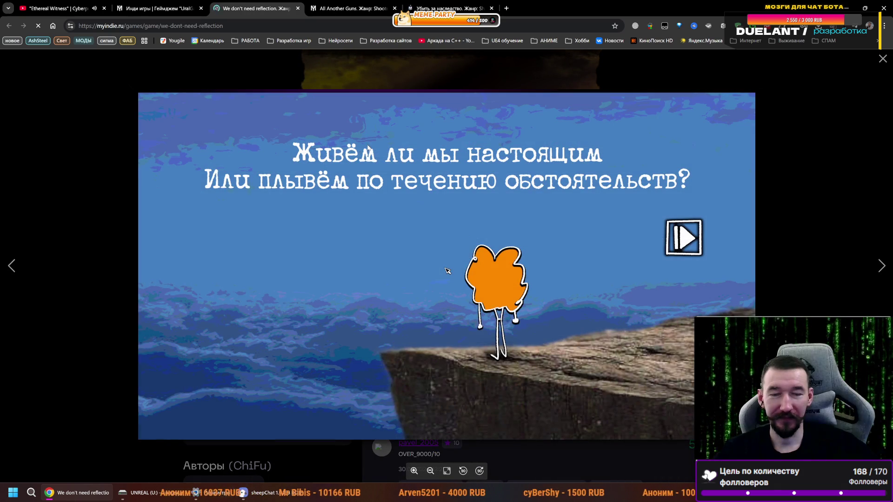
left_click(880, 267)
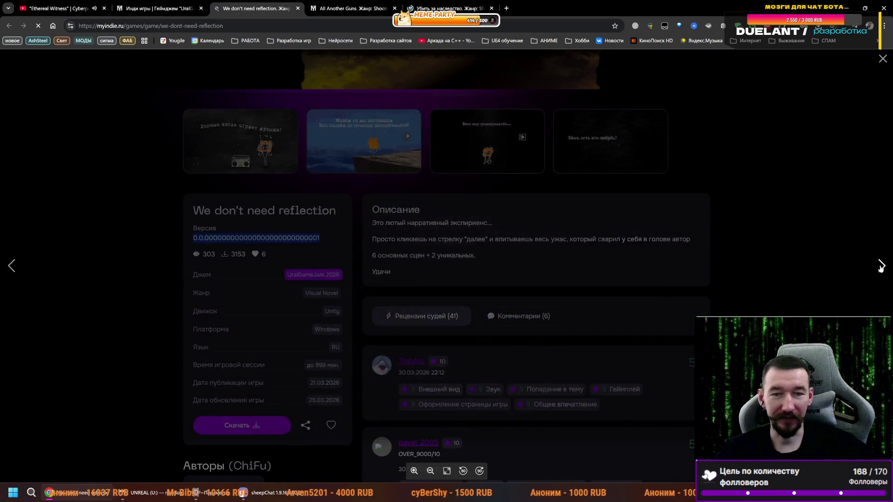
left_click(879, 266)
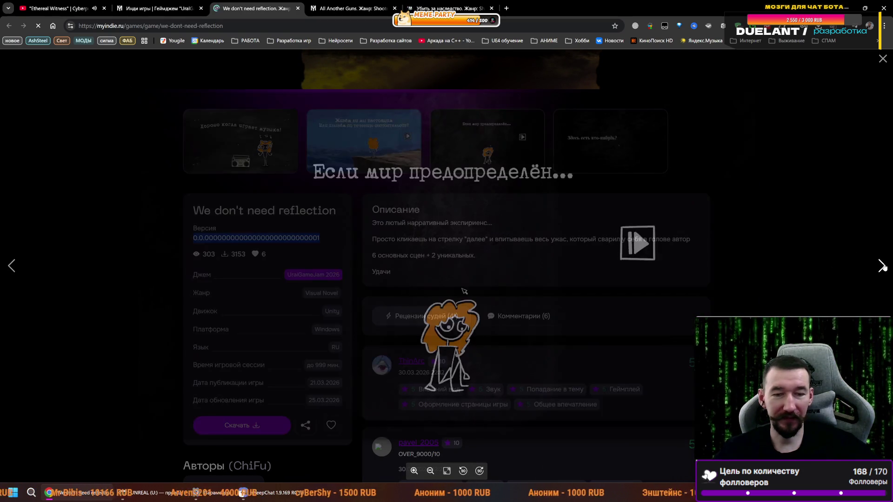
left_click(882, 267)
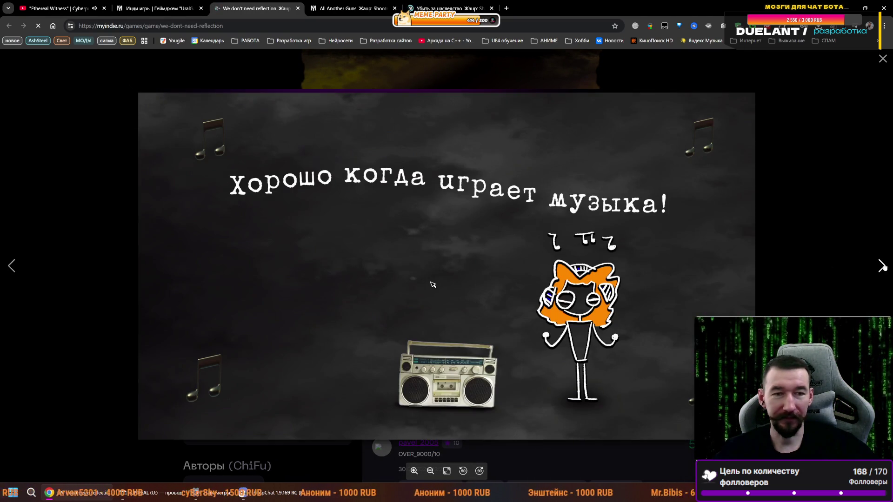
left_click(883, 59)
left_click(297, 9)
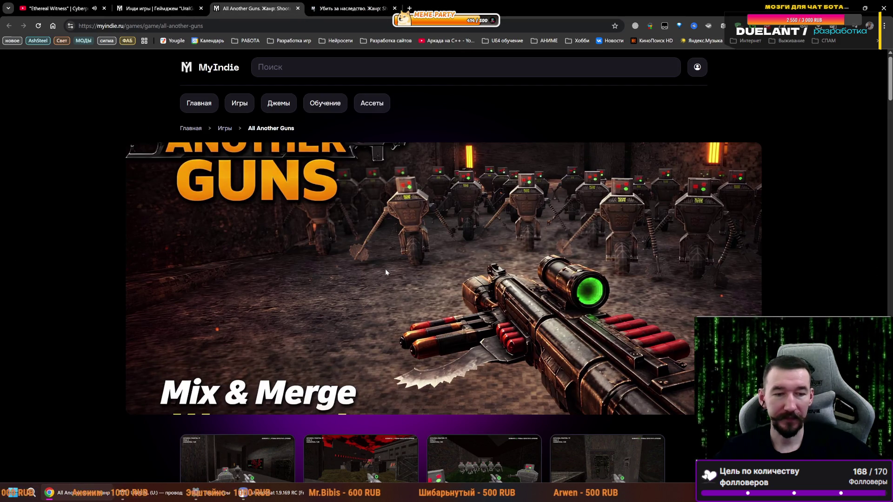
- Browse the All Another Guns screenshots from the second one through four more in the viewer
scroll(385, 269, "down", 3)
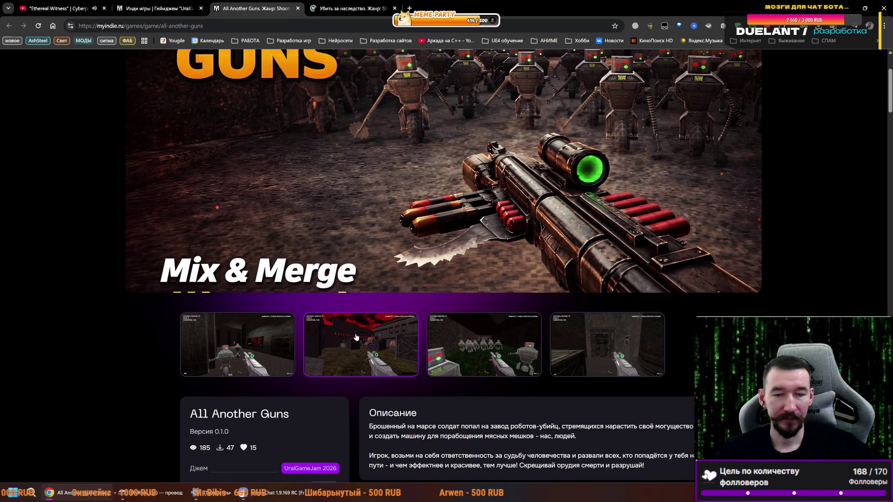
left_click(354, 333)
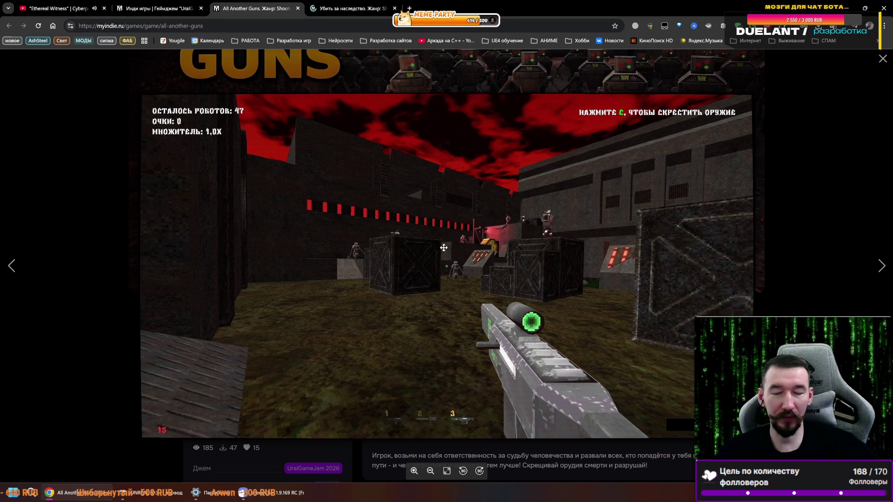
left_click(881, 267)
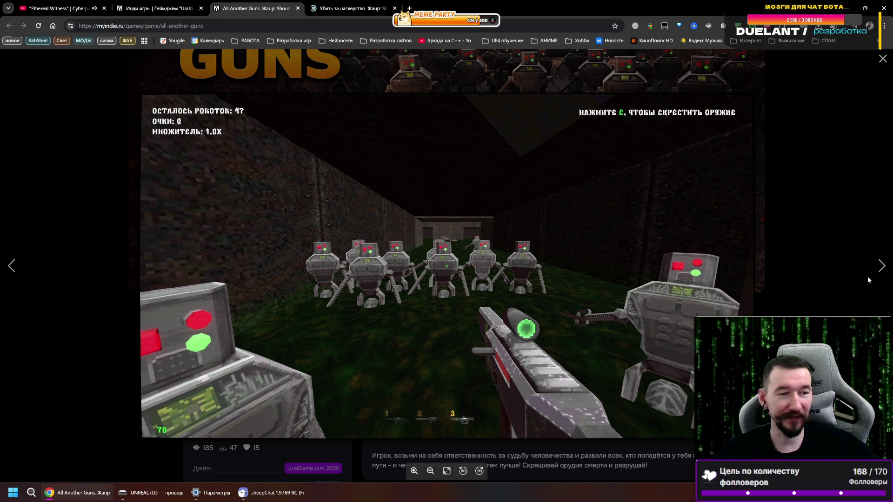
left_click(881, 265)
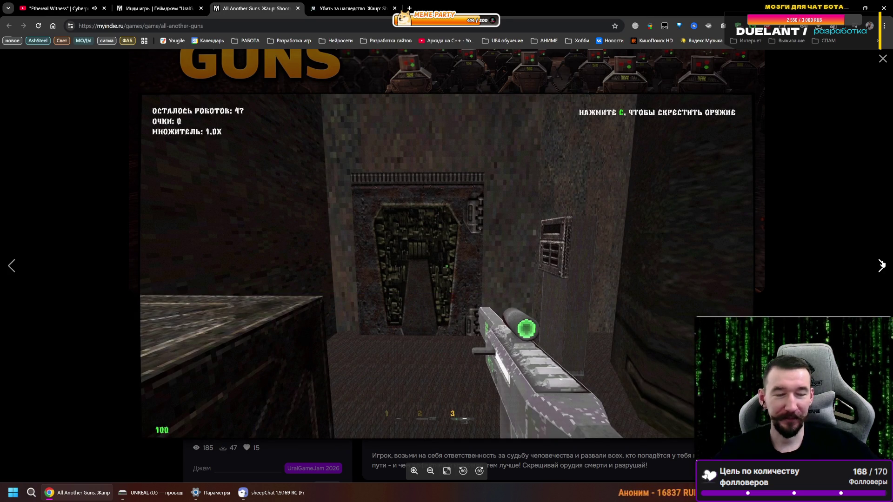
left_click(881, 265)
left_click(881, 265)
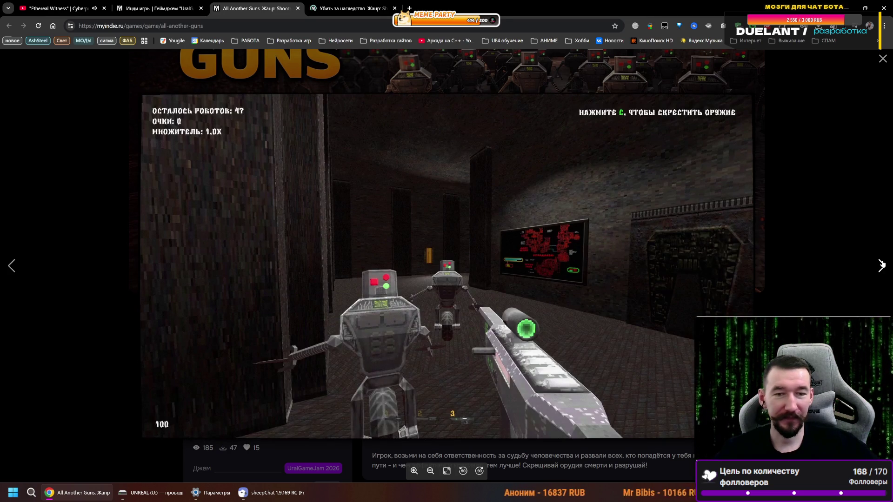
left_click(877, 66)
- Scroll through the All Another Guns reviews, then close its page
scroll(418, 302, "down", 3)
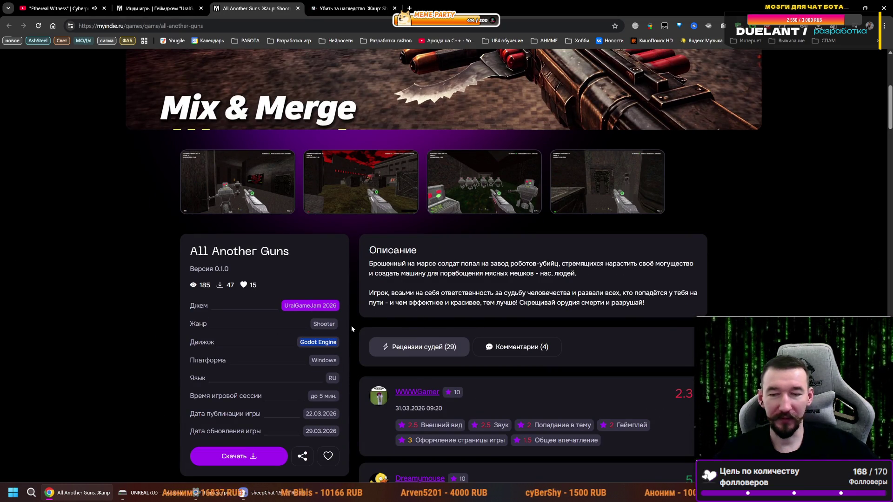
scroll(351, 321, "down", 3)
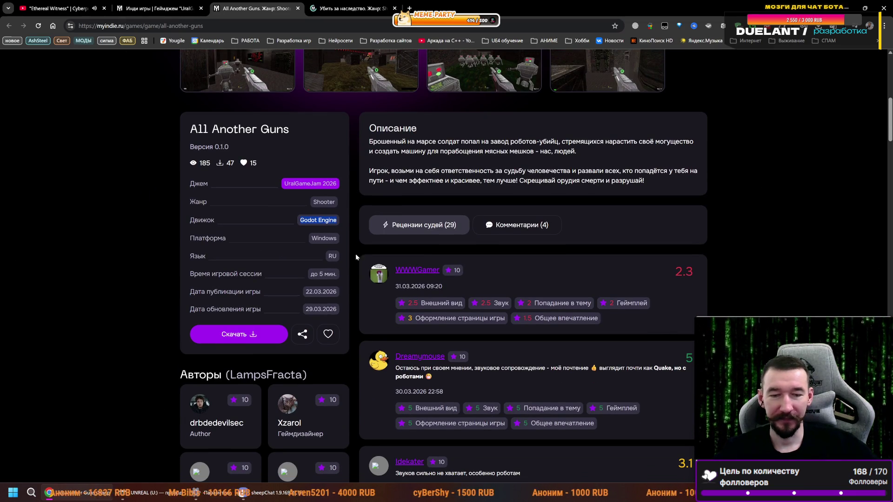
scroll(392, 203, "up", 5)
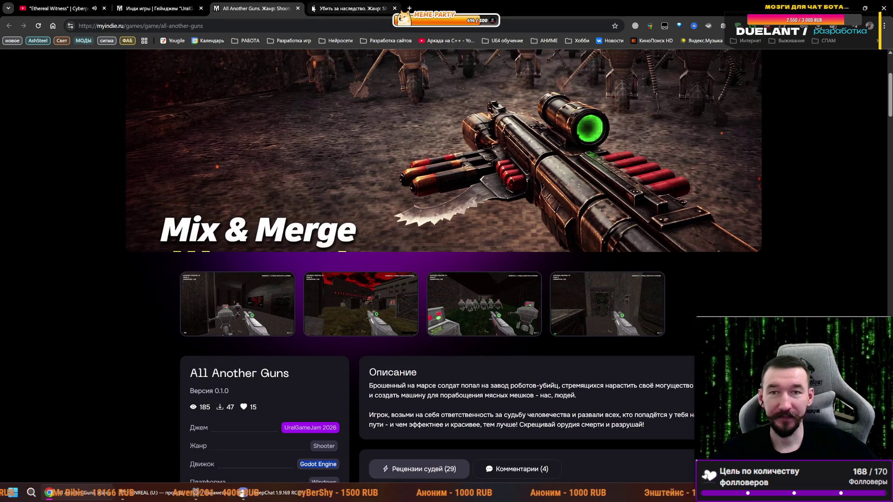
left_click(298, 8)
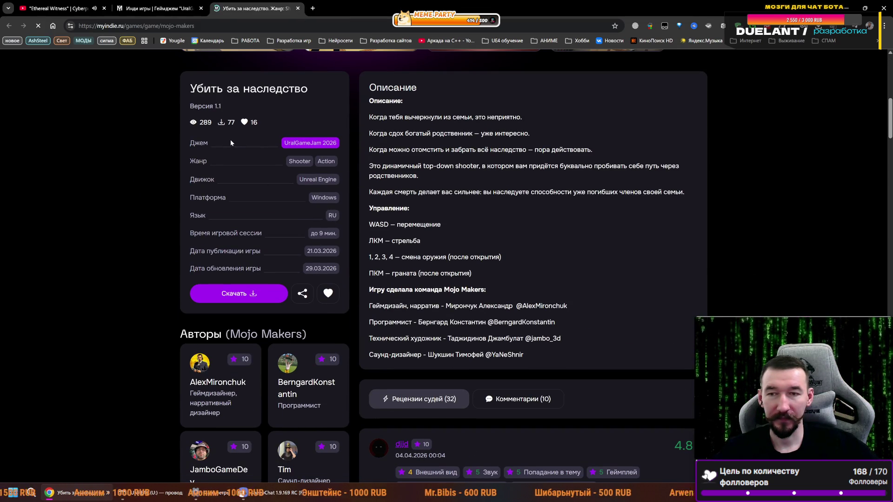
- Select the 289 view count, close the Убить за наследство tab, and switch to File Explorer
double_click(210, 122)
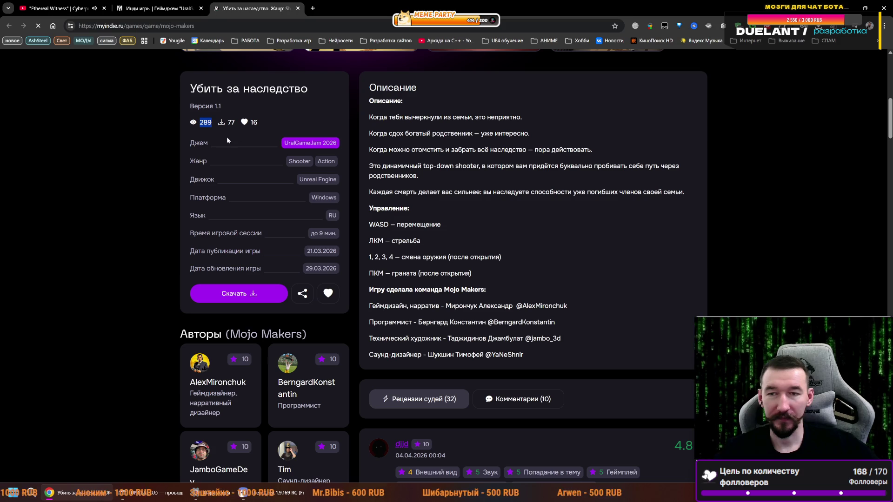
middle_click(272, 9)
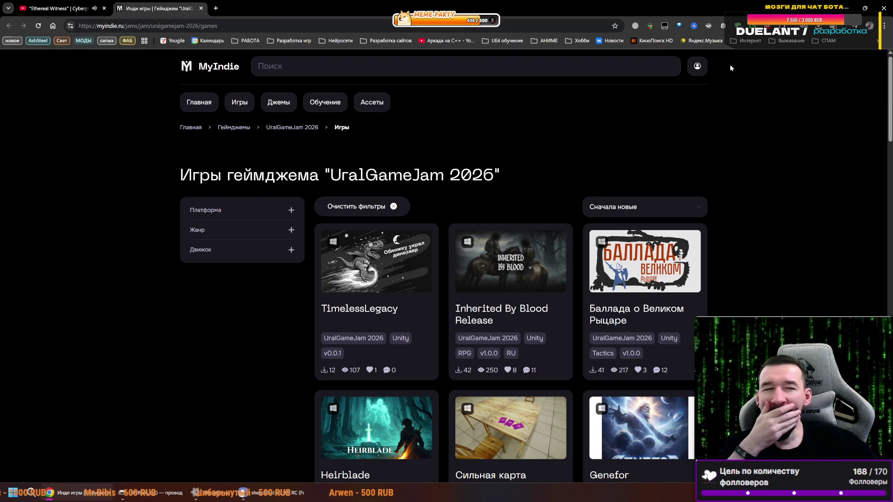
key("super+Down")
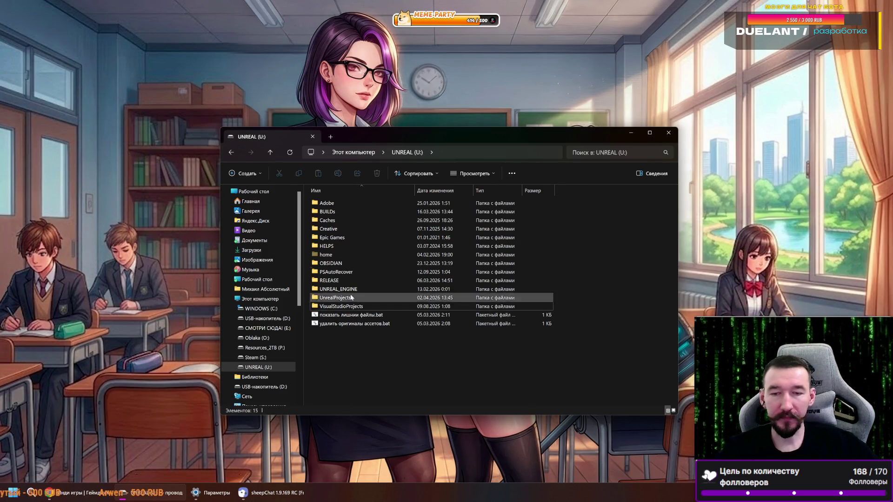
- Open UnrealProjects on the U: drive, dismiss the sound volume window, and enter the Duelant folder
double_click(335, 297)
left_click(225, 489)
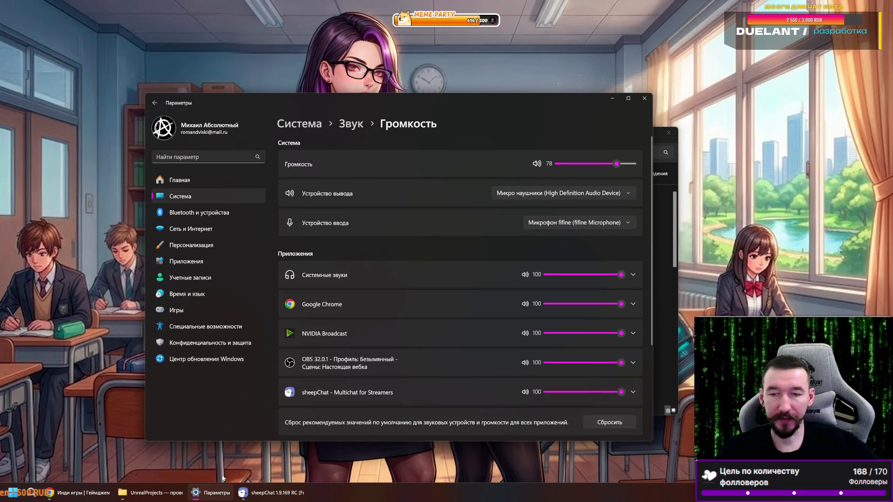
left_click(645, 99)
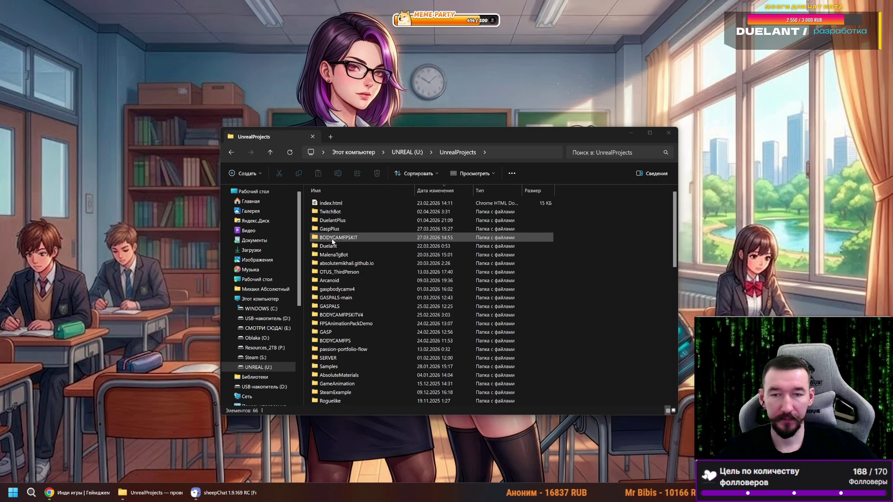
double_click(333, 248)
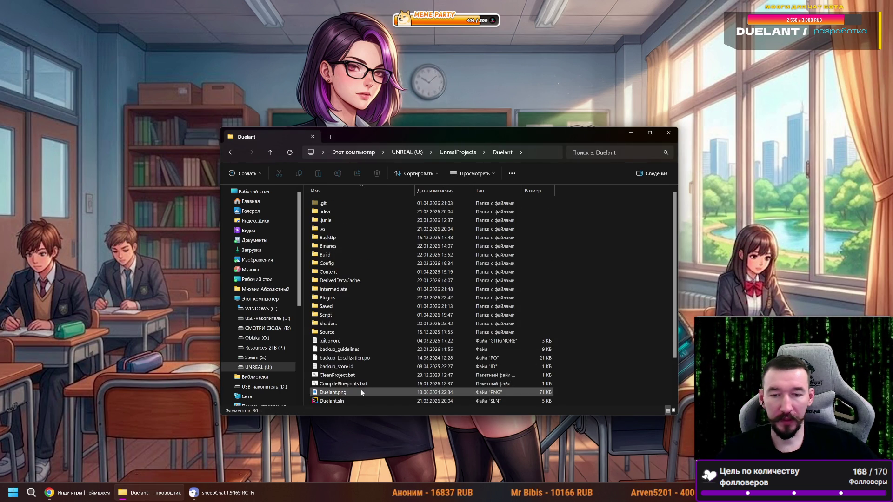
- Launch the Duelant.sln solution, then move the Explorer window up-left and minimize it
double_click(362, 401)
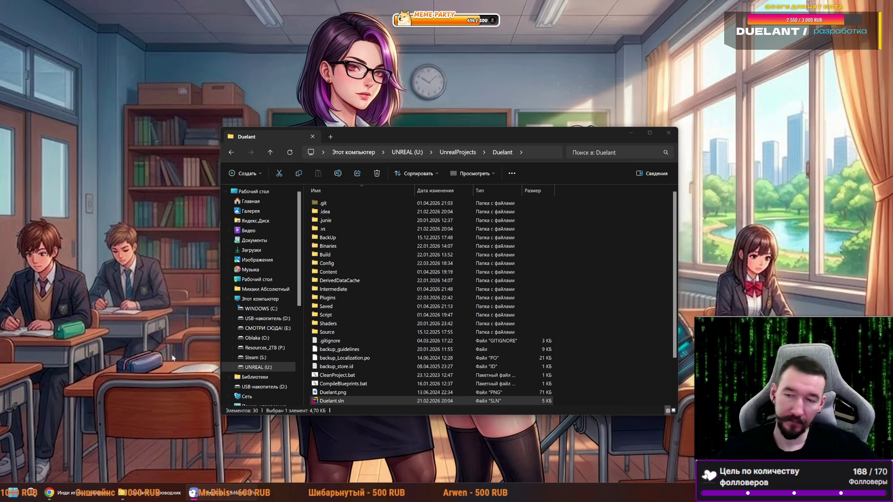
mouse_move(587, 135)
left_mouse_down()
mouse_move(359, 238)
mouse_move(447, 115)
left_mouse_up()
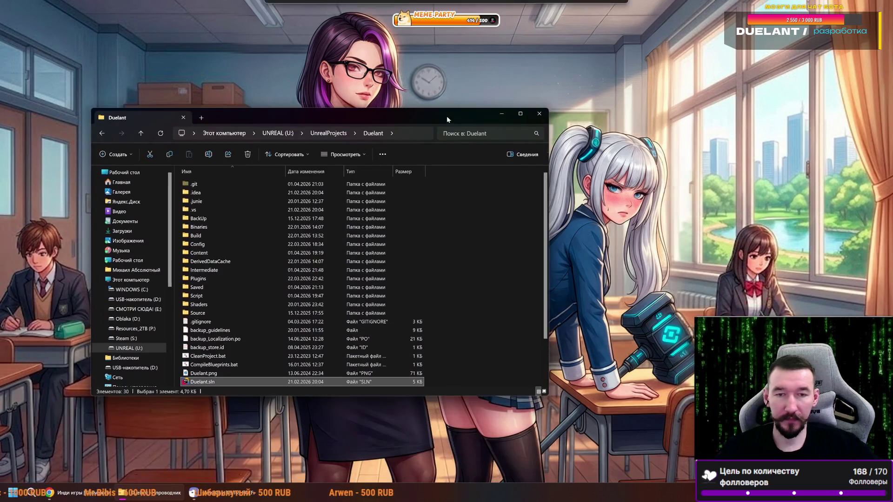
left_click(502, 114)
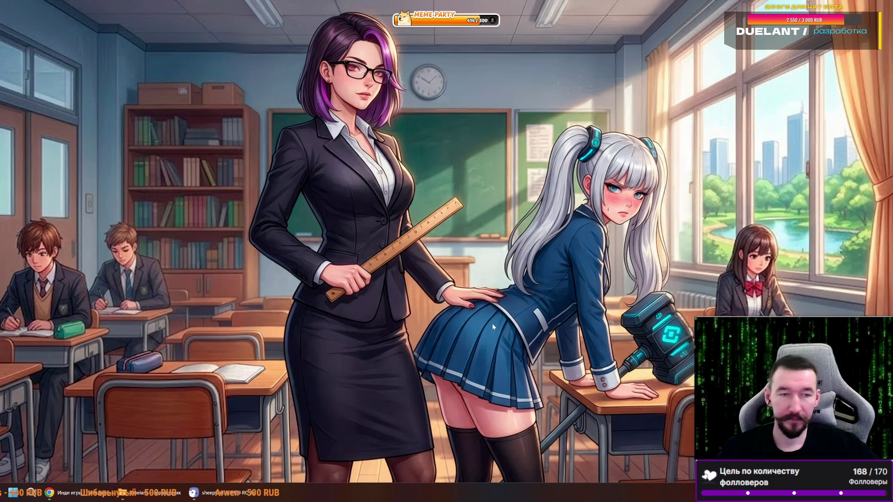
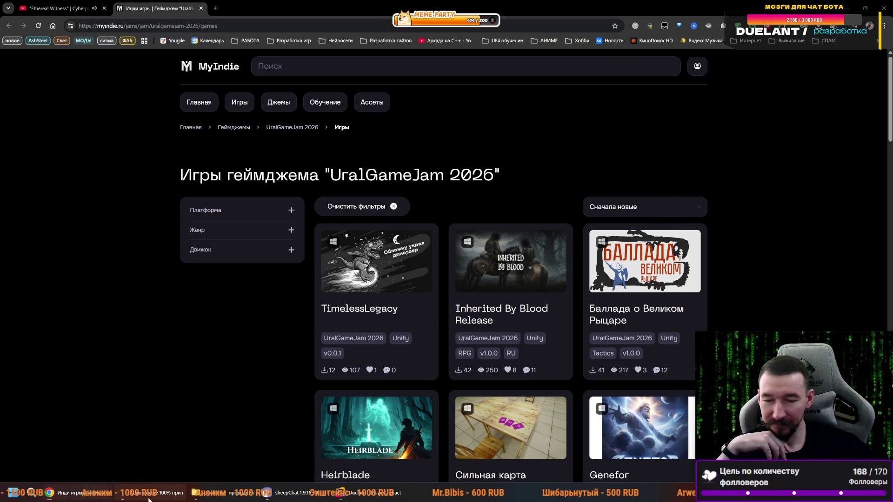
- Merge the Steam store window into the main browser and view the kitchen and green room screenshots
left_click_drag(289, 213, 256, 9)
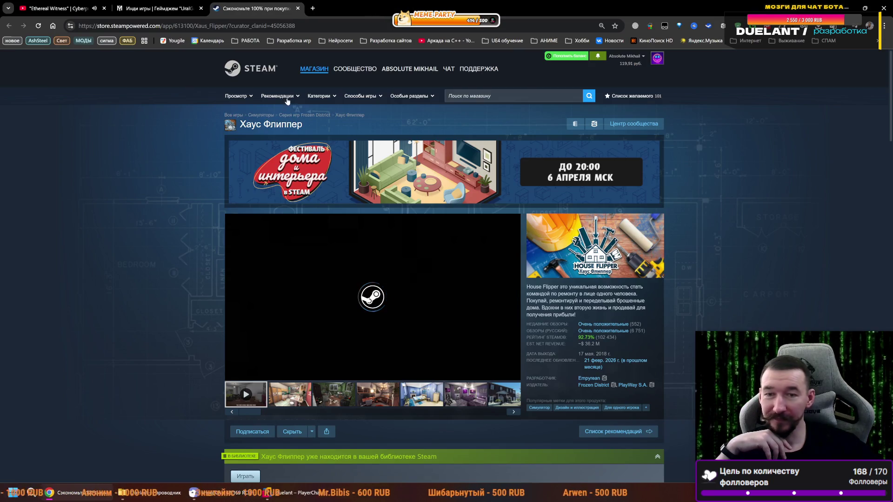
scroll(332, 209, "down", 4)
scroll(294, 209, "up", 2)
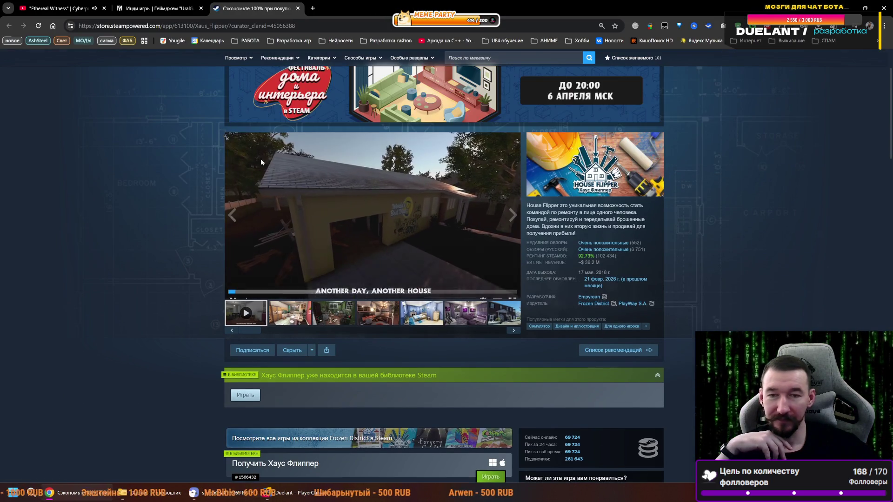
left_click(298, 321)
left_click(339, 321)
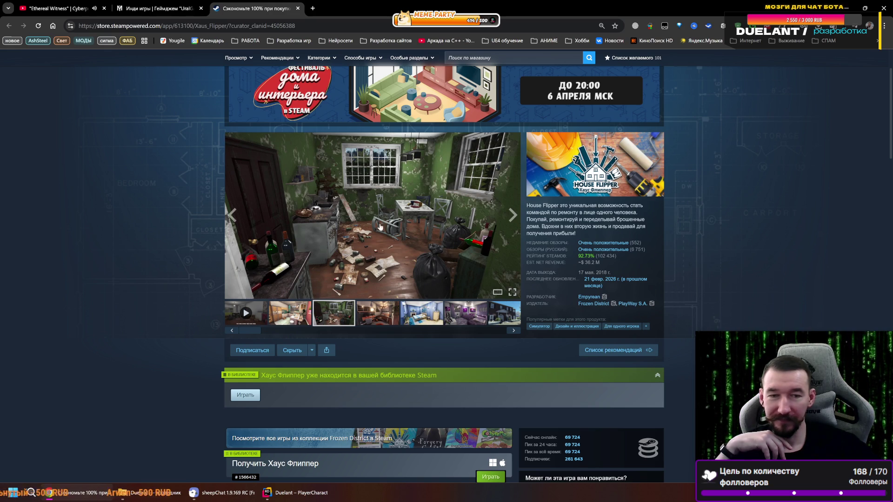
- Scroll down to the bundle offers and select the 'Получить Хаус Флиппер' heading
scroll(345, 213, "down", 3)
scroll(345, 212, "down", 2)
scroll(330, 330, "down", 2)
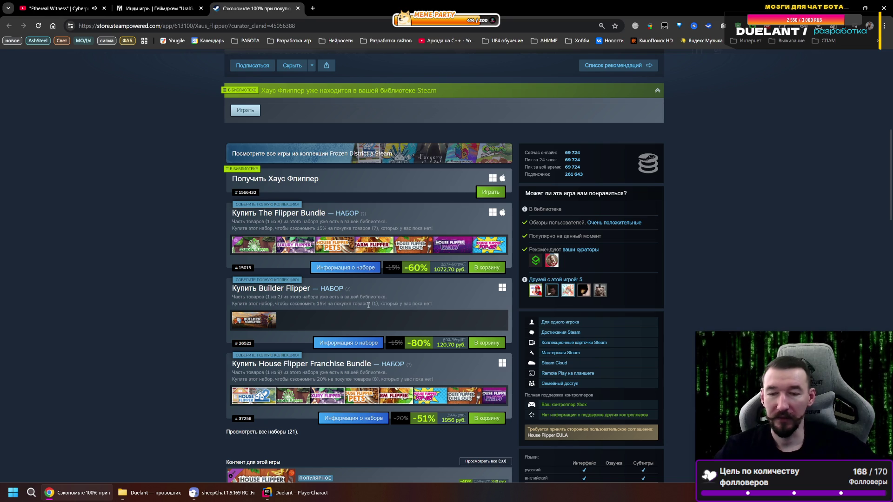
scroll(321, 314, "down", 3)
scroll(358, 328, "up", 4)
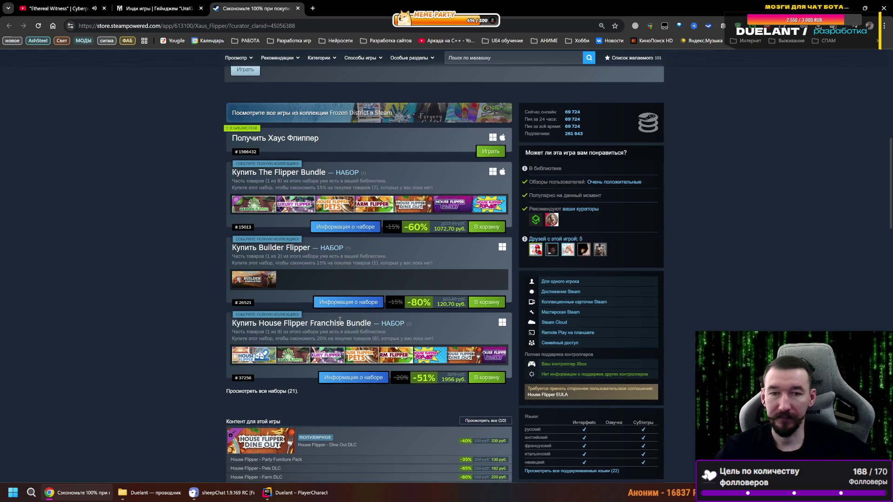
mouse_move(232, 229)
left_mouse_down()
mouse_move(376, 215)
mouse_move(327, 220)
left_mouse_up()
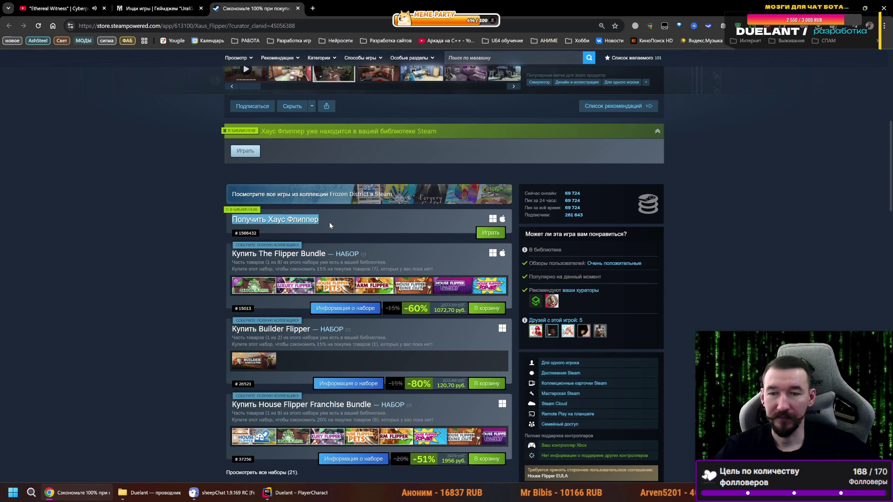
left_click_drag(315, 221, 337, 224)
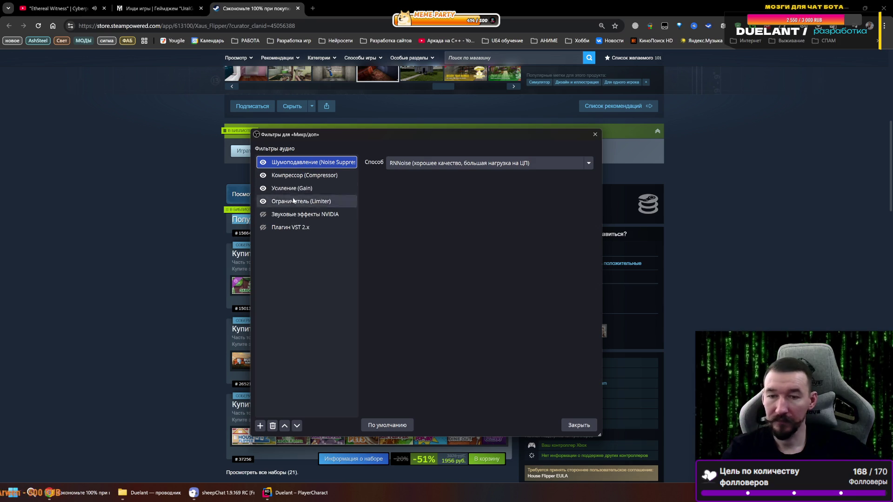
left_click(263, 217)
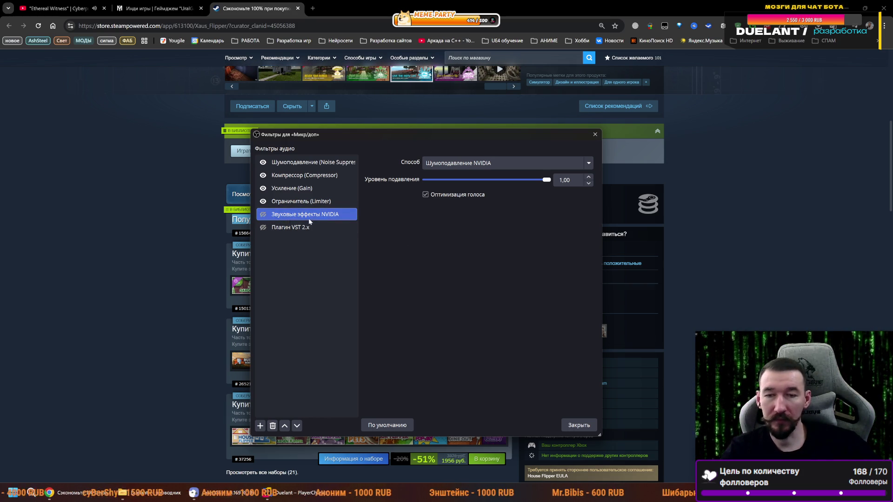
- Keep NVIDIA noise suppression as the sound effects filter mode, then close the filters window
left_click(492, 161)
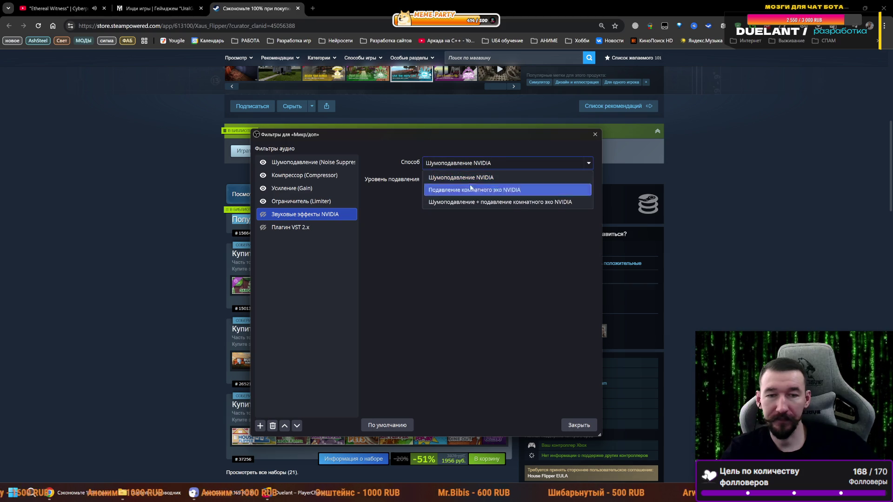
left_click(458, 164)
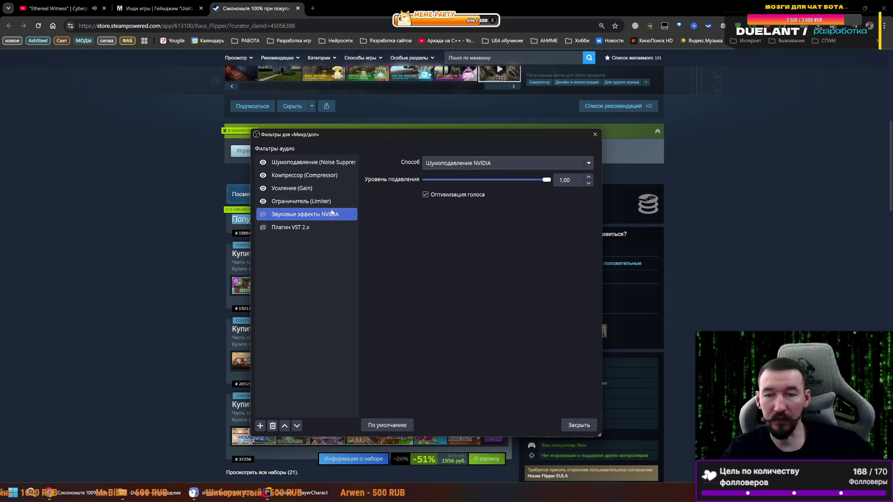
mouse_move(326, 134)
left_mouse_down()
mouse_move(206, 126)
mouse_move(281, 112)
mouse_move(261, 132)
left_mouse_up()
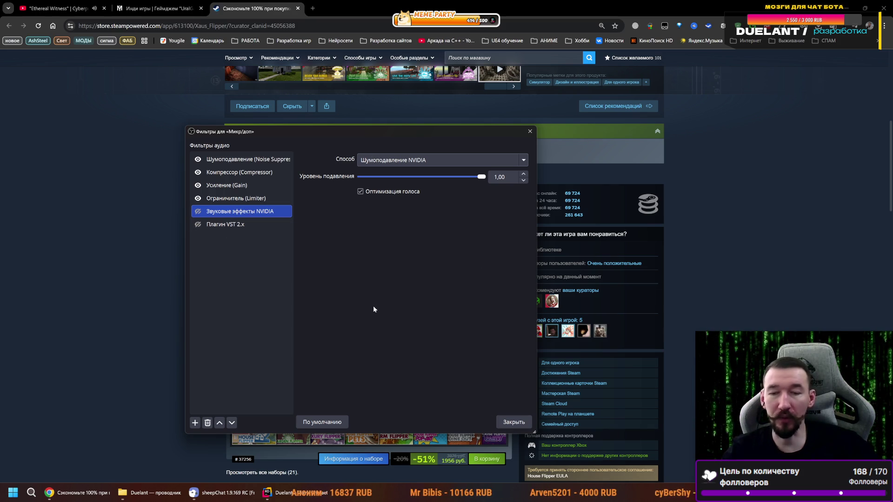
left_click(515, 424)
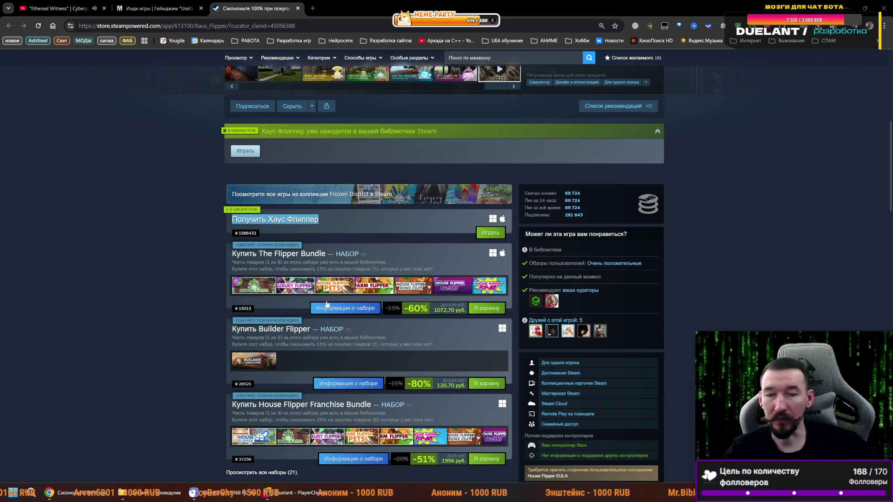
- Select the Хаус Флиппер title at the top of the page and close the Steam tab
scroll(327, 304, "up", 7)
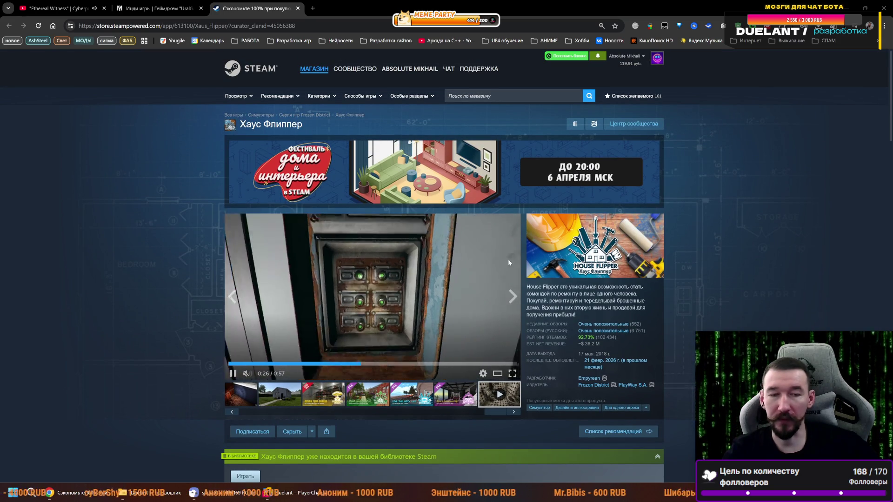
left_click_drag(304, 125, 230, 131)
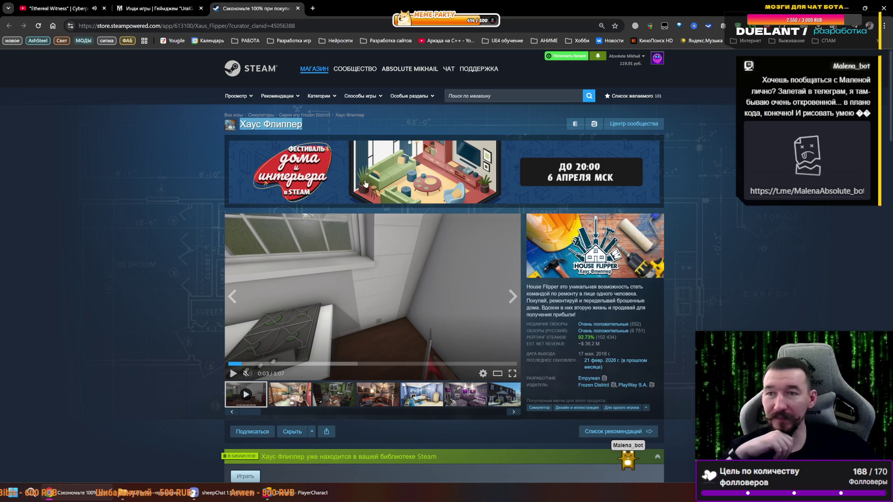
key("ctrl+w")
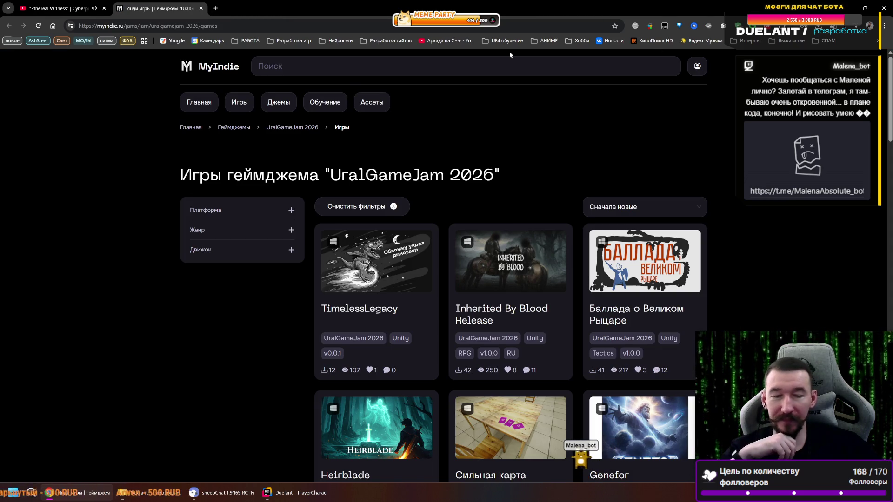
- Close the MyIndie game jam tab and bring Chrome back to the front
left_click(203, 10)
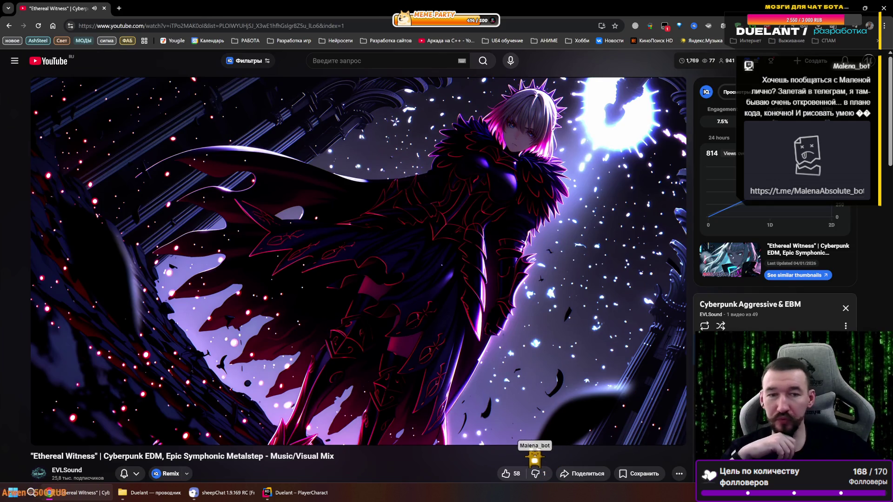
key("alt+Tab")
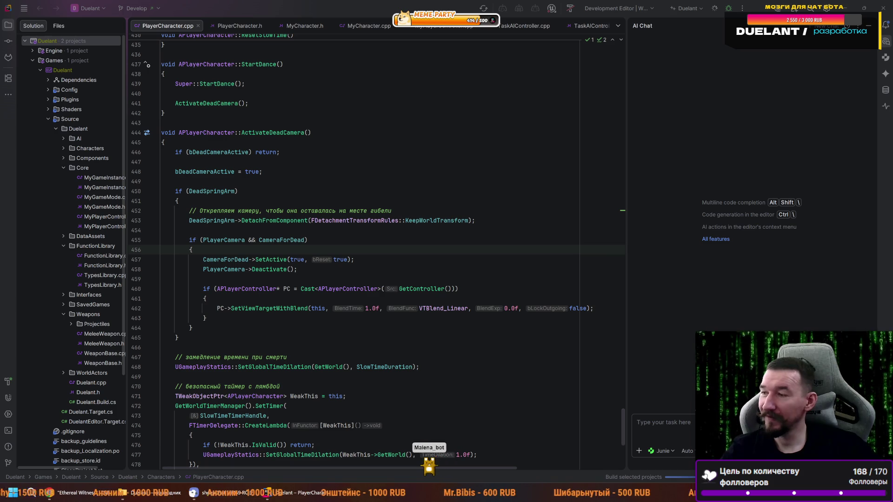
left_click(100, 493)
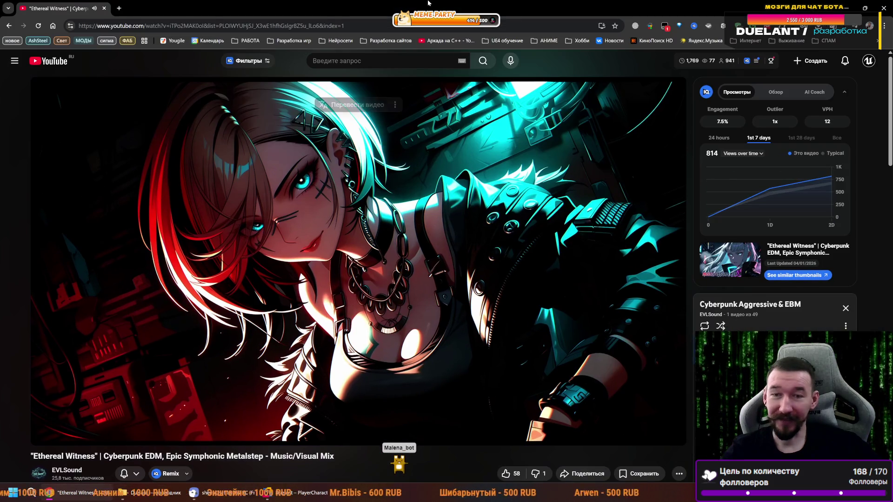
- Go to twitch.tv in a new browser tab
left_click(122, 8)
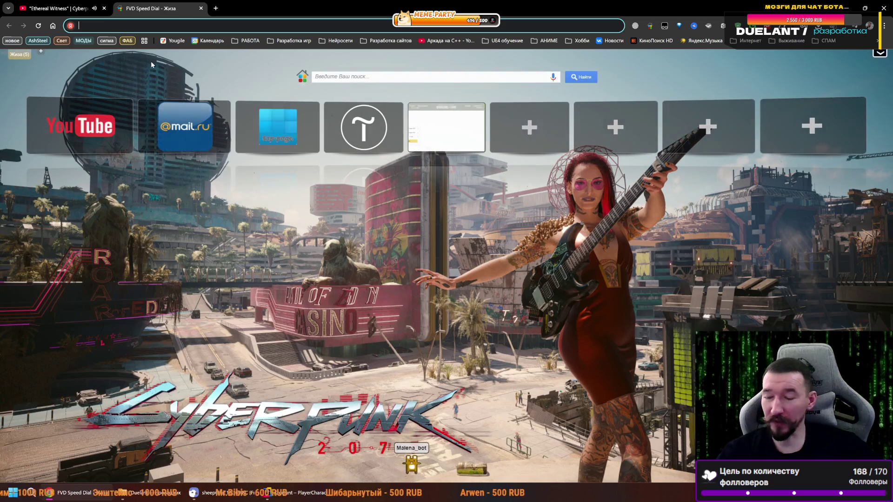
type("ецшеср")
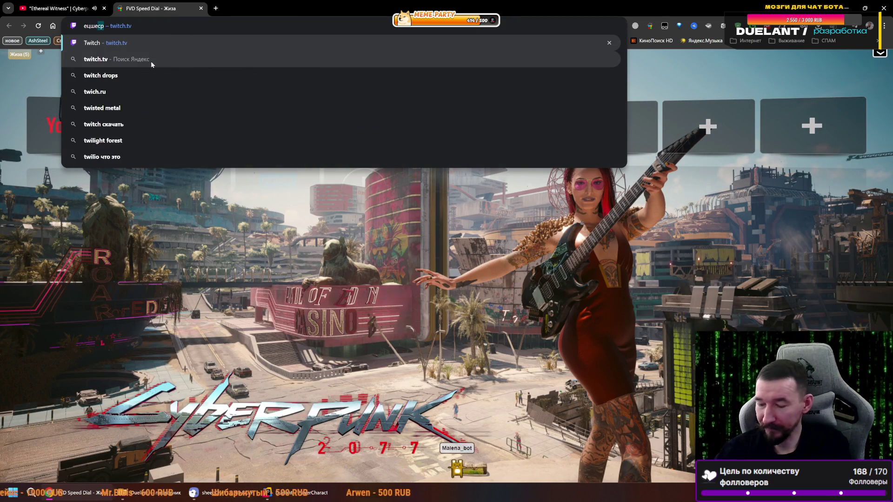
key("Return")
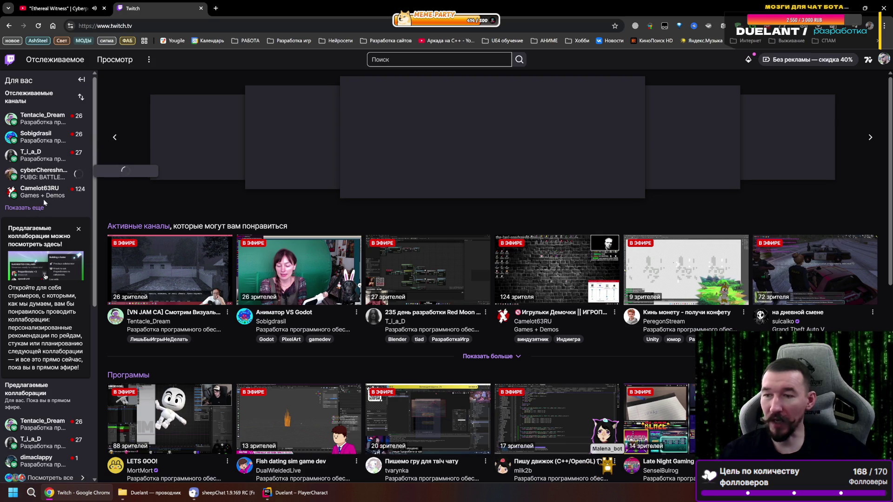
- Expand the followed channels, unmute the featured stream, and open a followed streamer's live channel
left_click(33, 208)
mouse_move(31, 188)
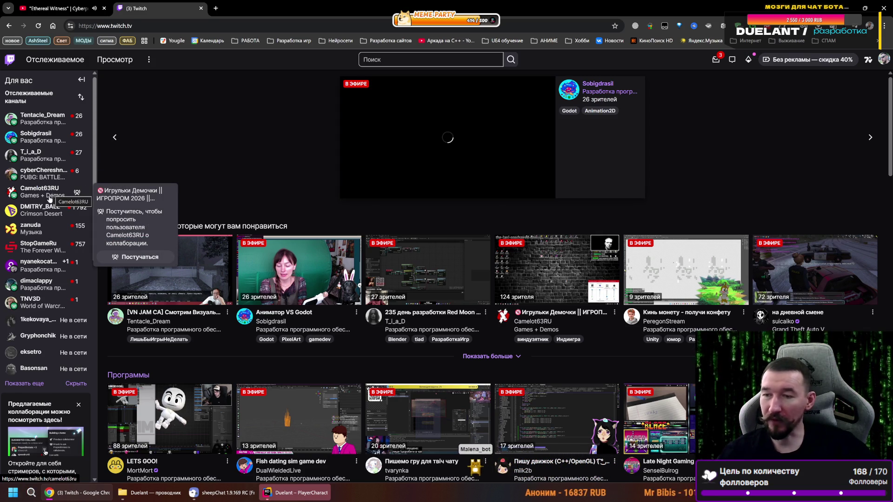
left_click(363, 189)
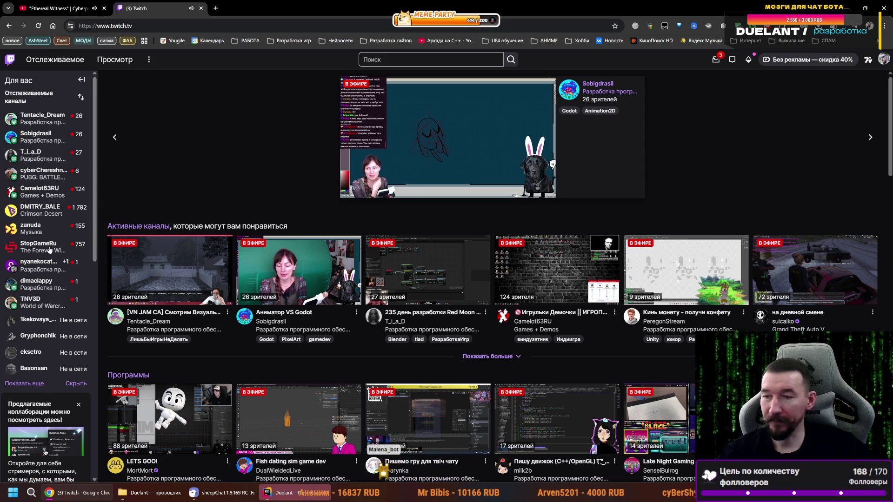
left_click(35, 266)
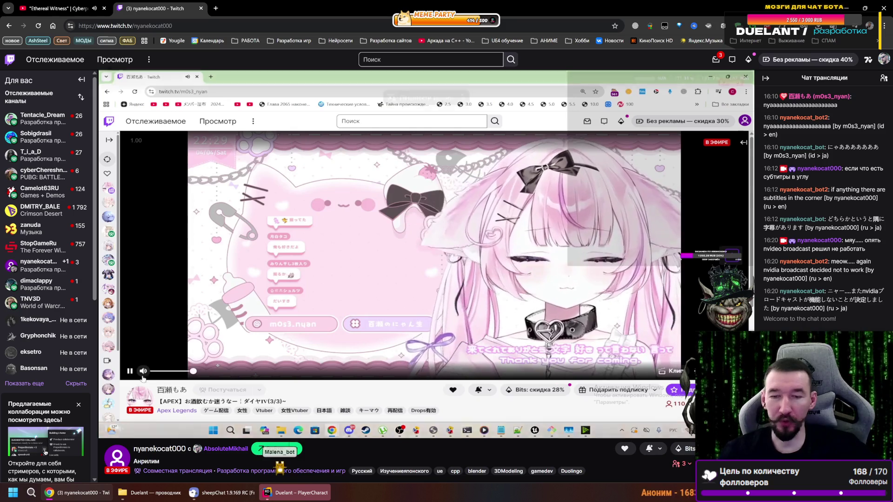
left_click(217, 7)
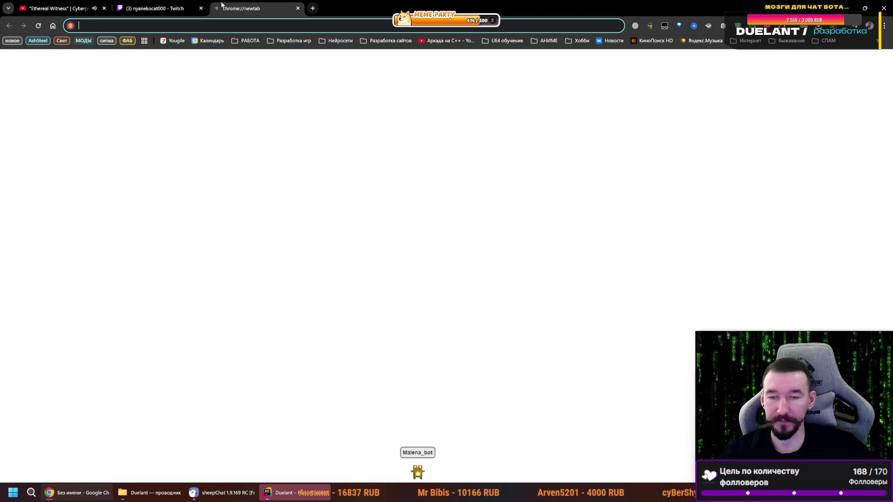
- Start typing 'most' in the new tab's address bar after a quick look back at the stream
type("ьщ")
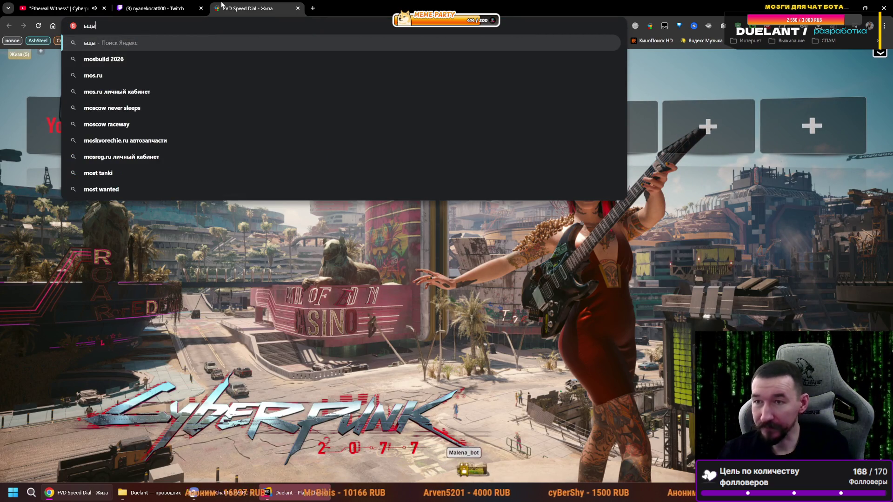
key("BackSpace")
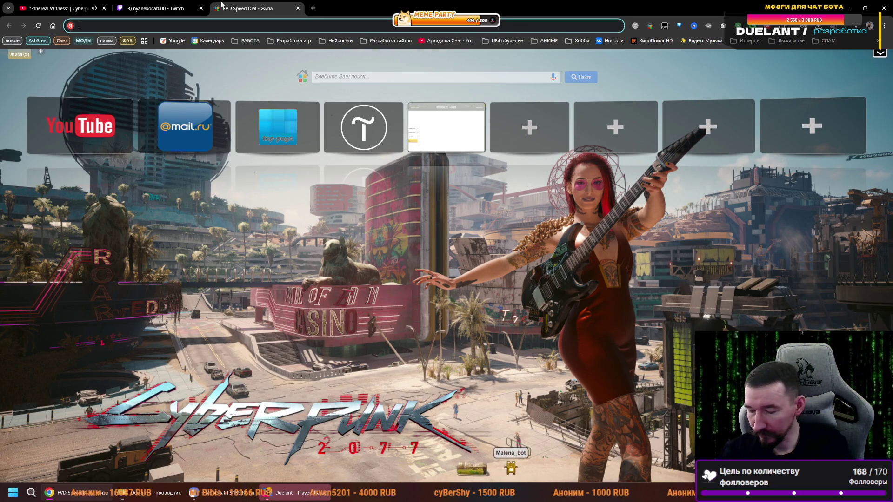
type("most")
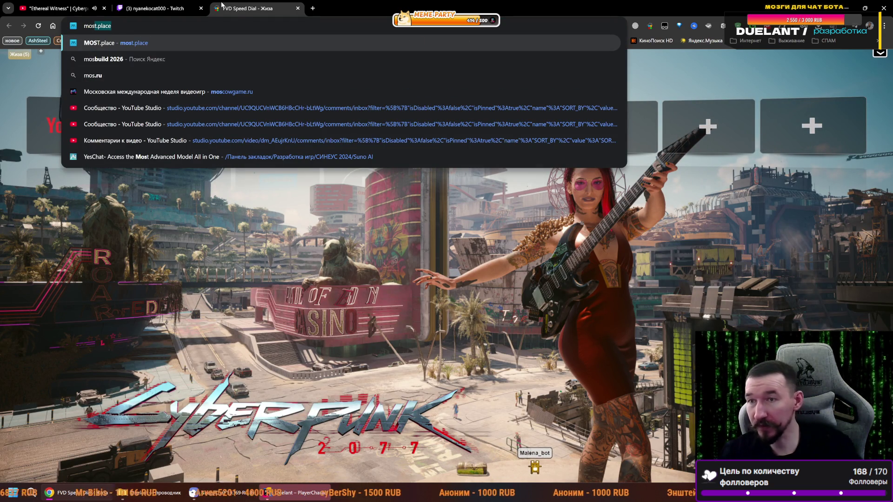
left_click(139, 4)
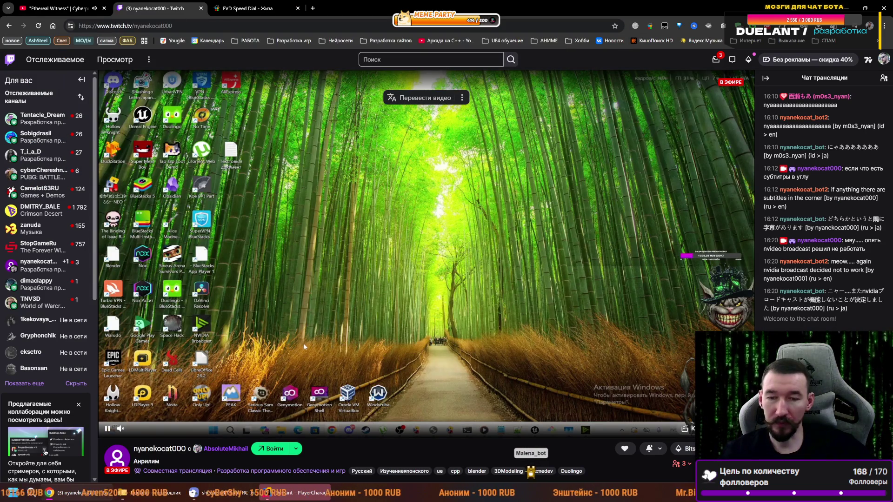
left_click(273, 4)
left_click(153, 28)
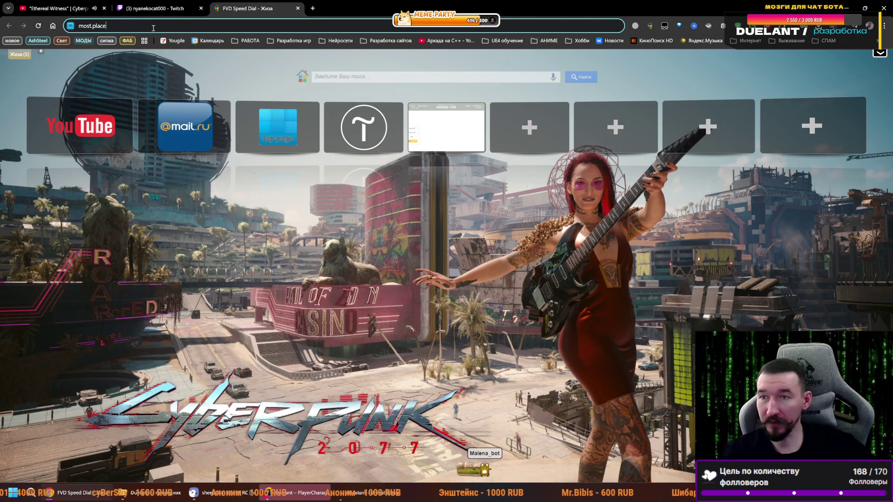
- Search Yandex for the streamer's channel name and open their Twitch channel from the top result
triple_click(89, 26)
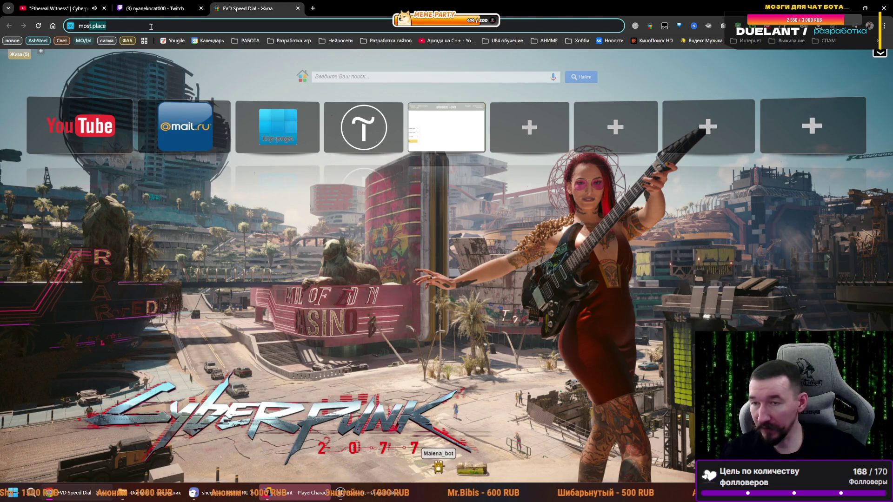
type("mos3")
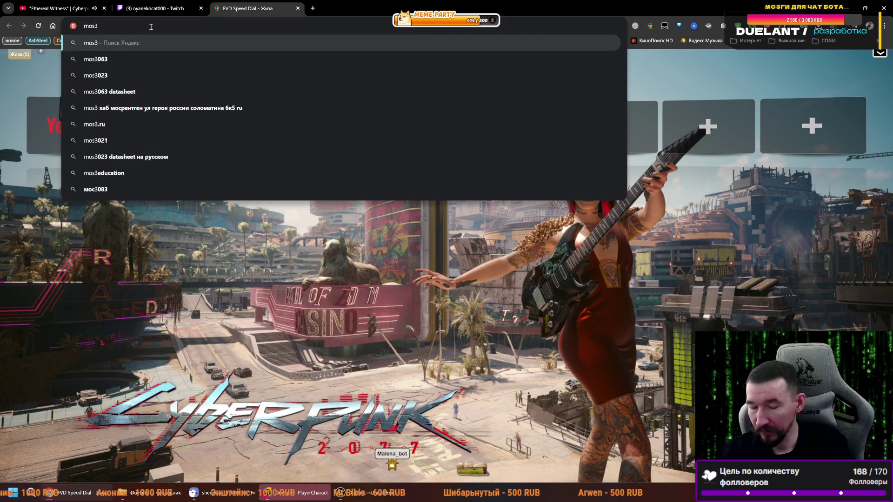
type(".nya")
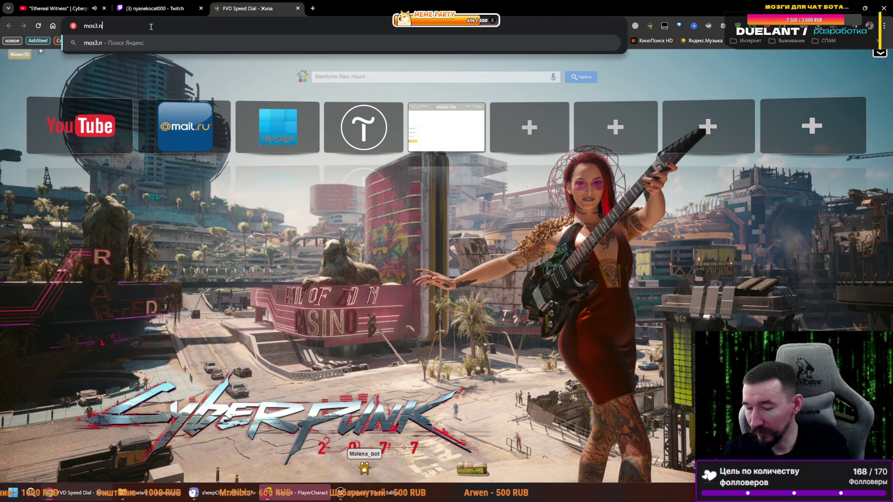
type("n")
key("Return")
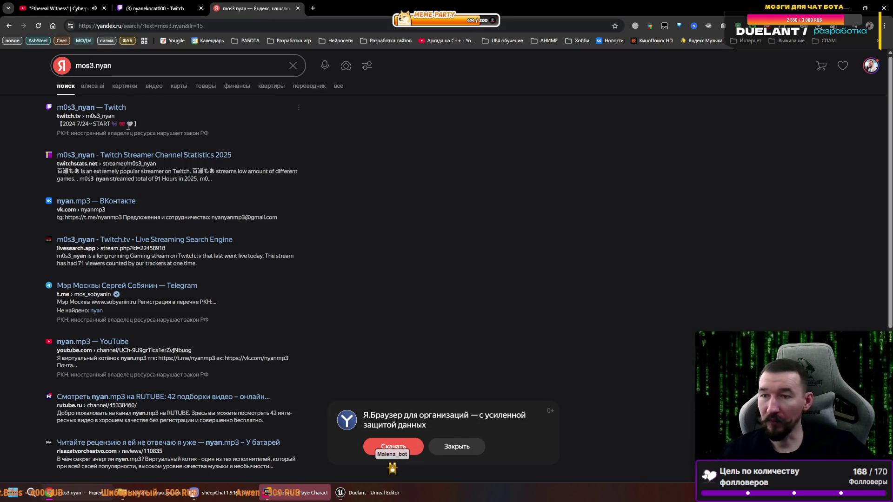
left_click(110, 108)
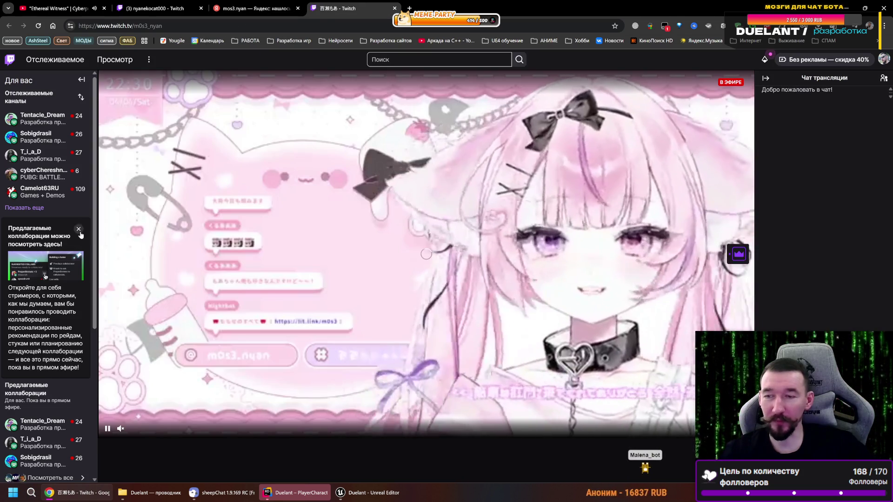
- Dismiss the collaboration suggestion card and go back to the Yandex search results
left_click(79, 229)
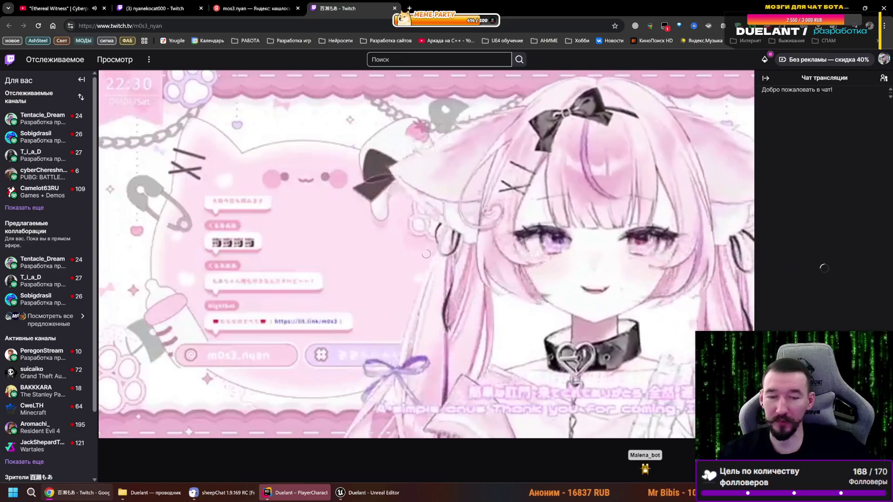
scroll(313, 365, "down", 3)
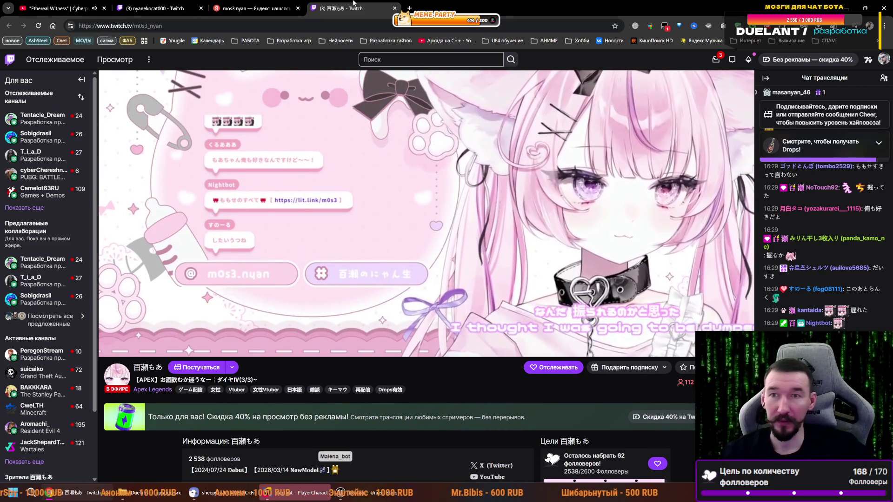
left_click(259, 4)
left_click(96, 66)
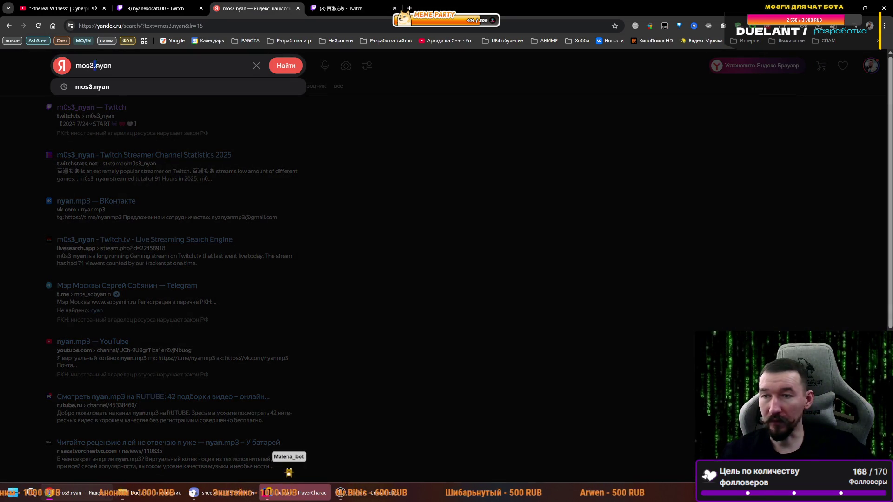
- Search the handle with an underscore instead of the dot and check the betterbanned profile result
type("_")
key("Return")
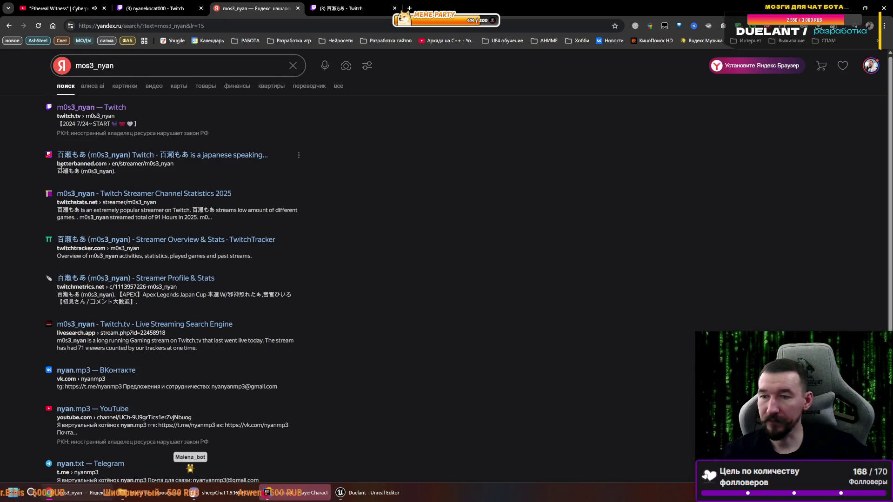
left_click(188, 155)
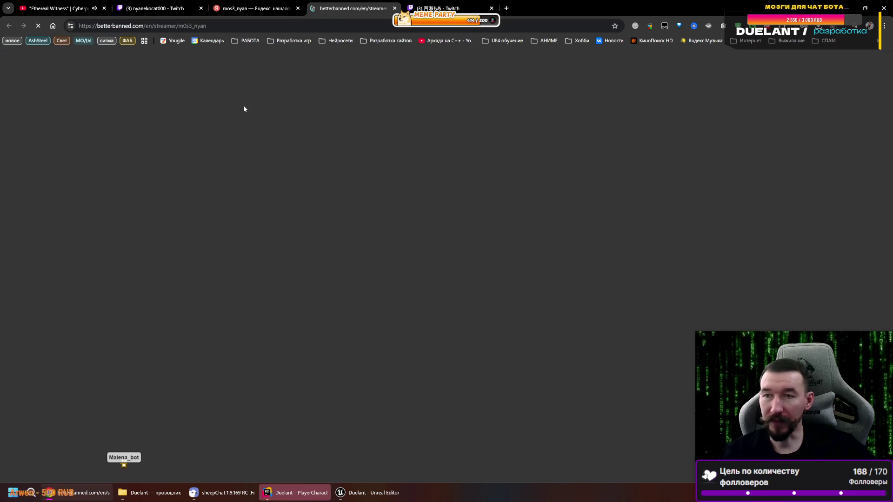
left_click(274, 8)
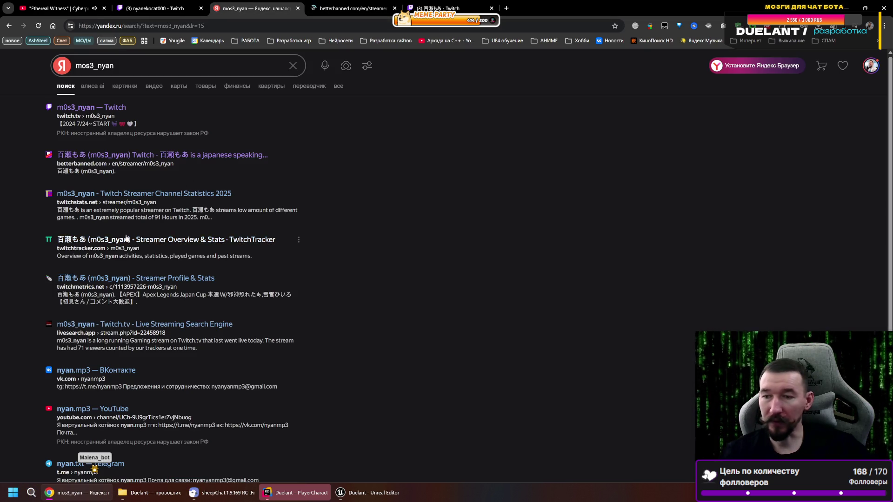
- Open the streamer's TwitchTracker page showing rank 21,427 and 2,536 followers
left_click(157, 241)
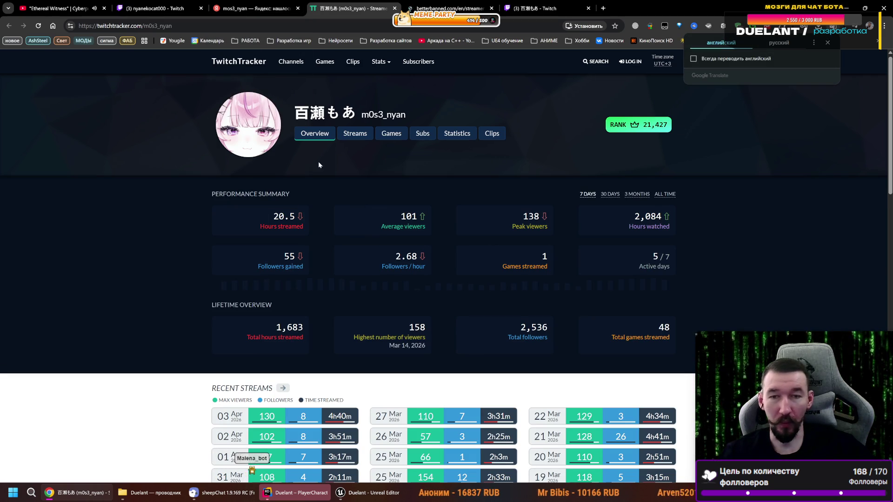
scroll(279, 167, "down", 6)
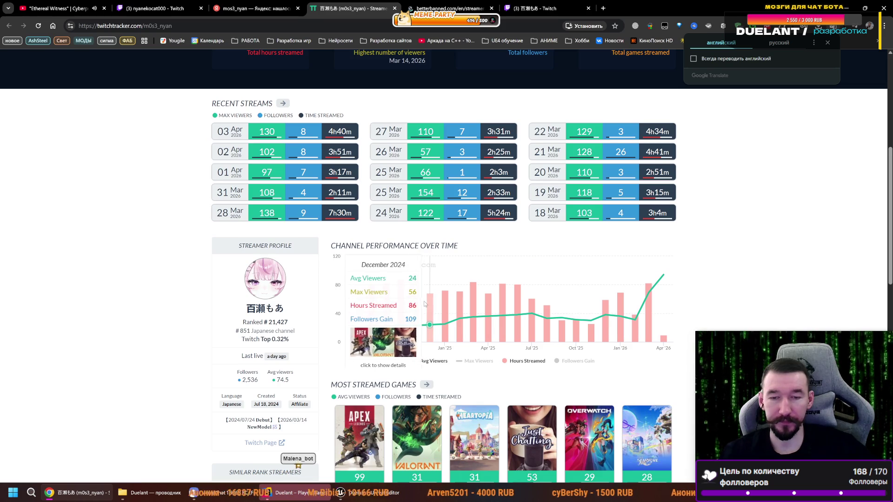
scroll(372, 303, "down", 7)
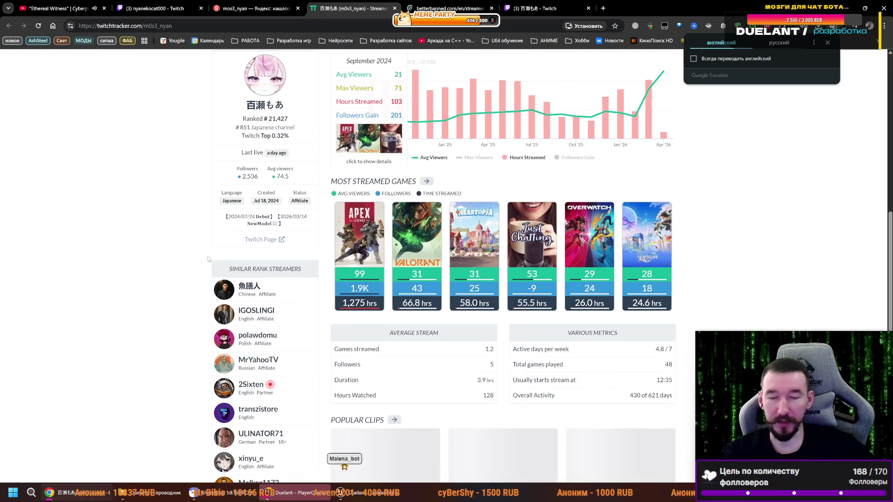
scroll(117, 225, "up", 13)
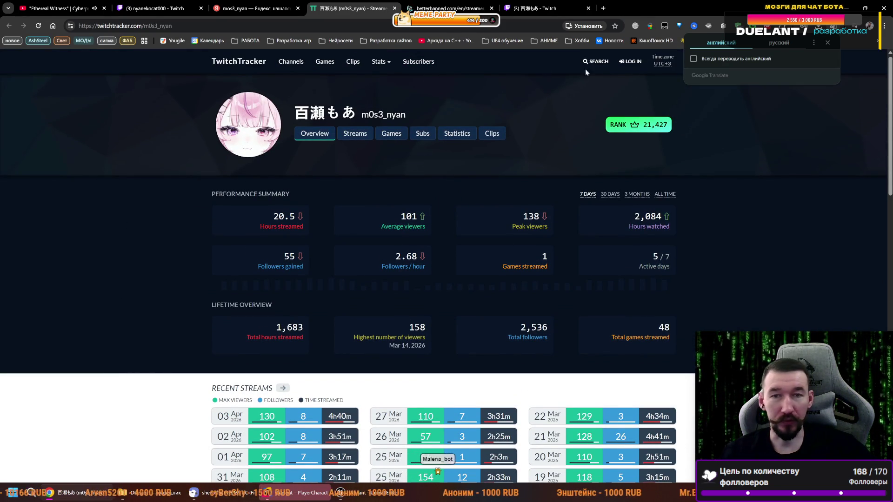
left_click(588, 65)
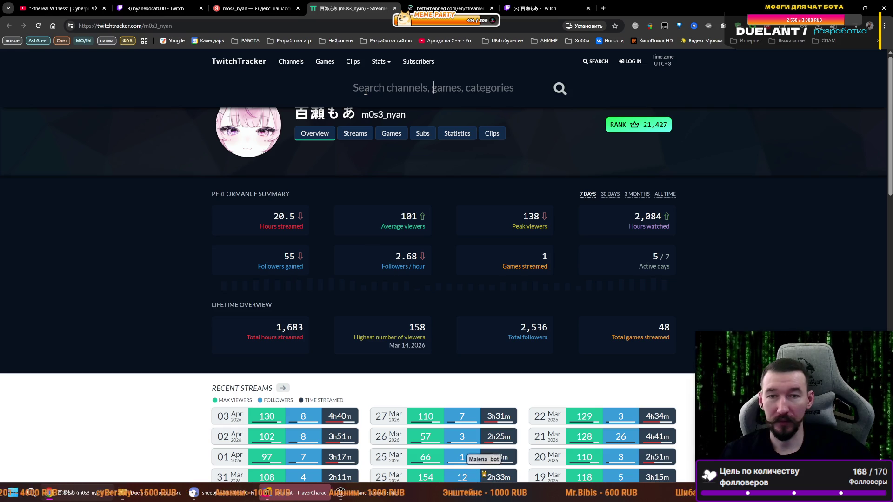
- Search TwitchTracker for a second streamer's channel and open its overview
type("abso")
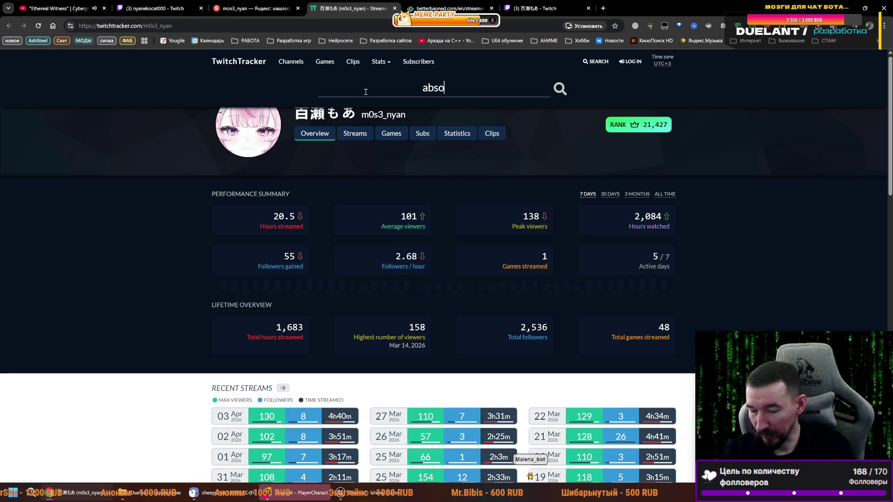
type("lutemikhail")
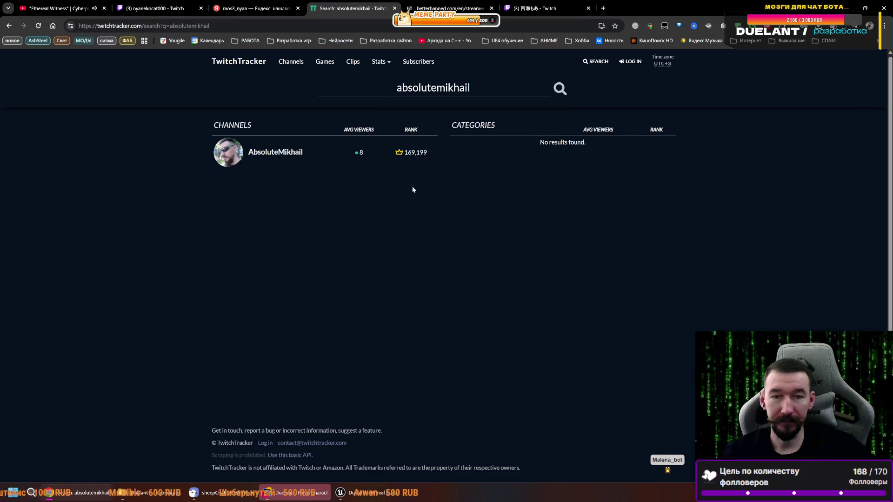
left_click(379, 153)
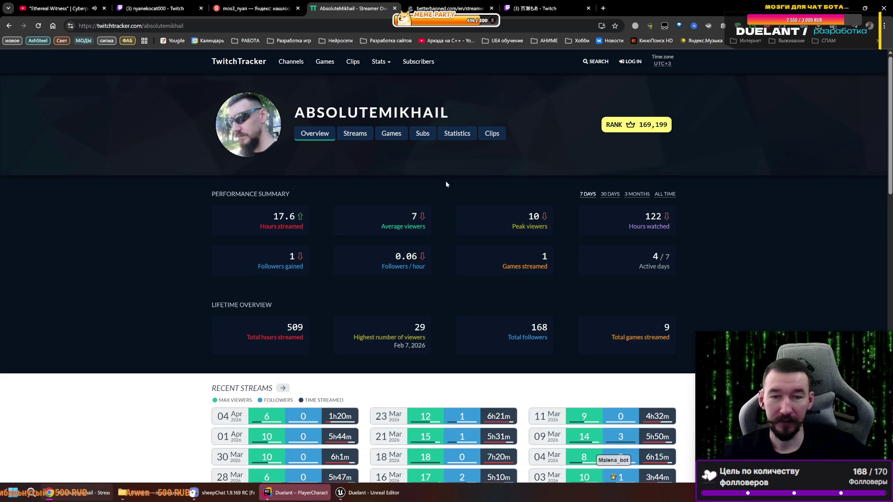
mouse_move(414, 220)
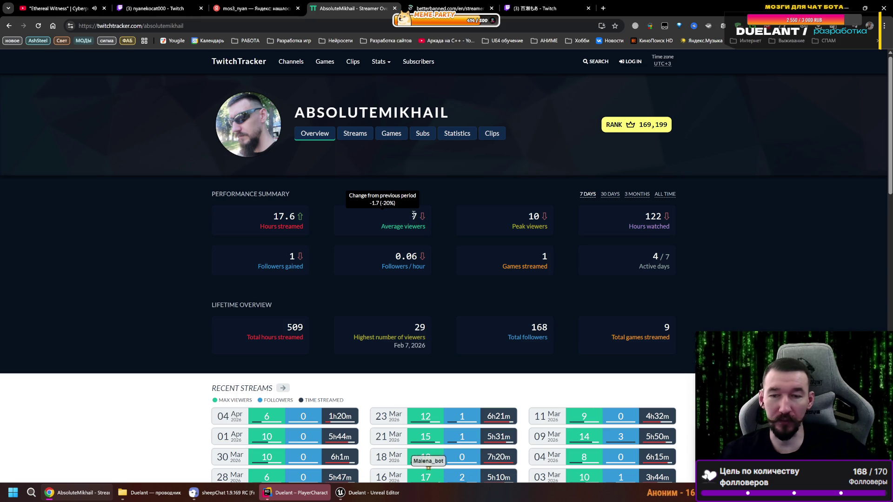
mouse_move(512, 208)
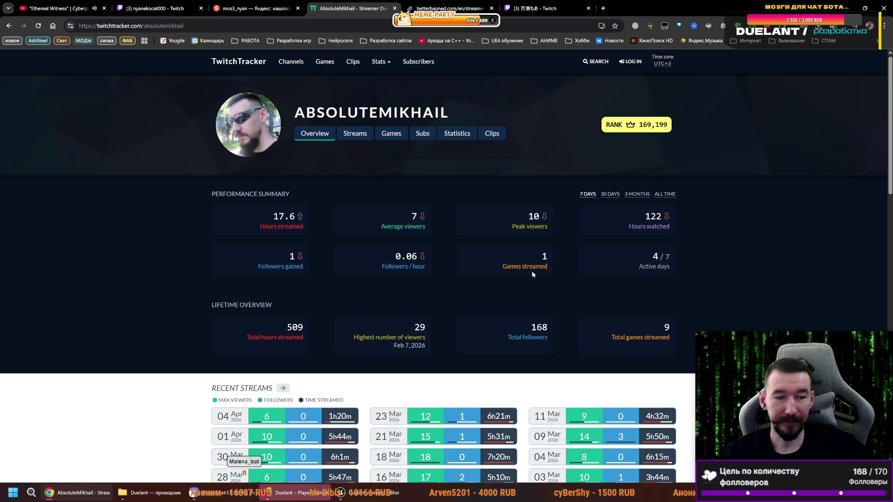
scroll(500, 270, "down", 1)
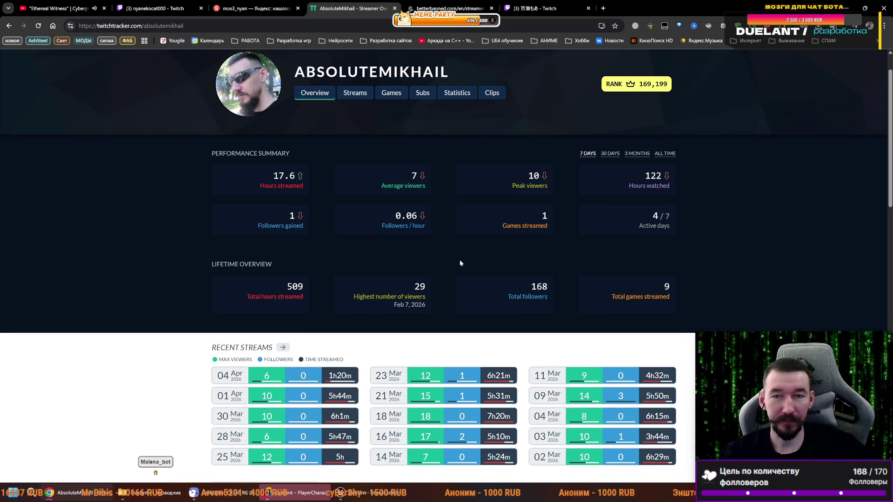
scroll(460, 260, "up", 1)
- Duplicate the tab, step back to the VTuber's overview, then return to the second streamer's stats
right_click(341, 9)
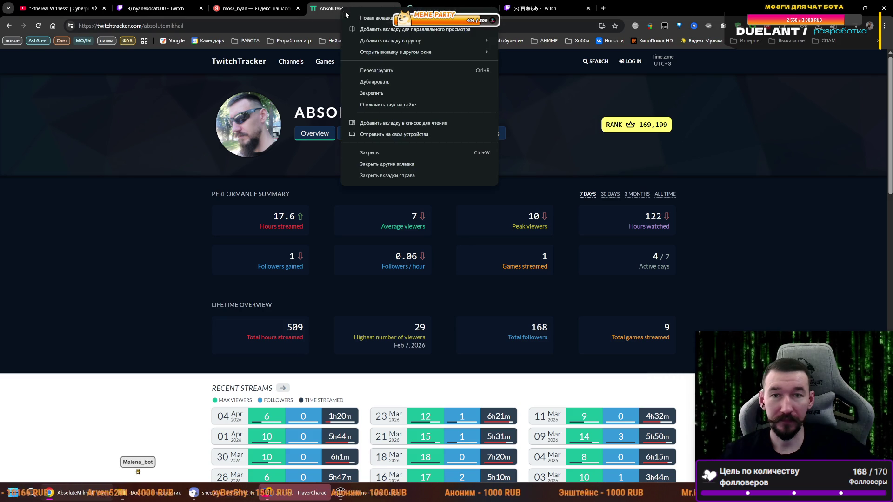
left_click(384, 72)
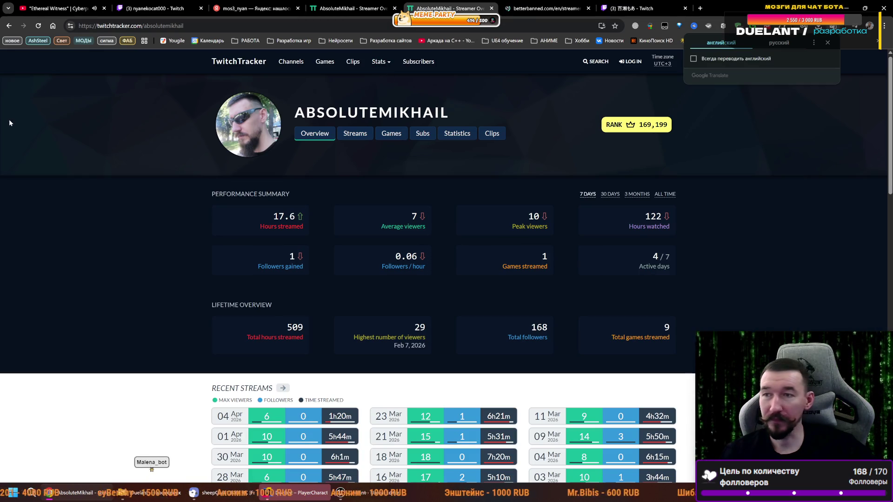
left_click(9, 26)
left_click(9, 26)
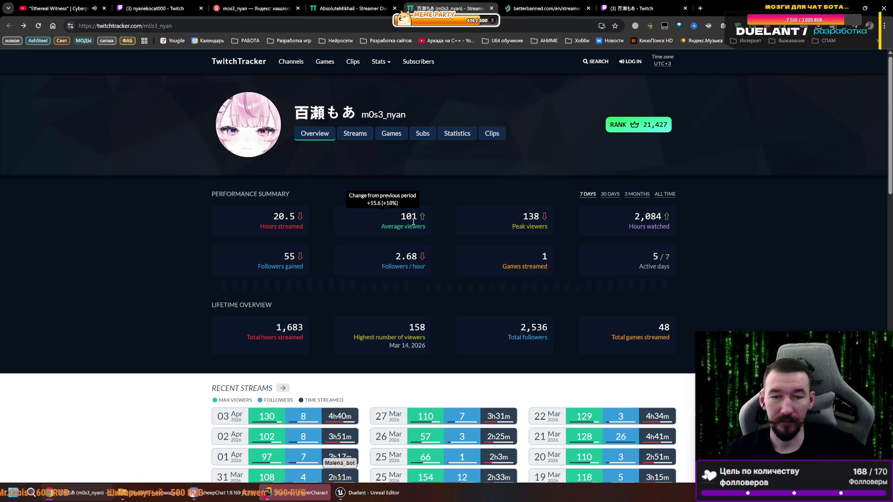
mouse_move(410, 259)
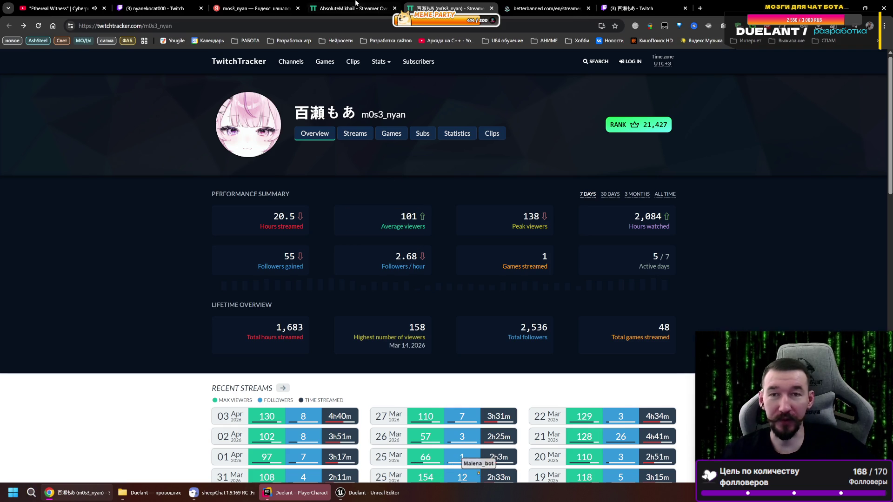
left_click(355, 3)
mouse_move(405, 261)
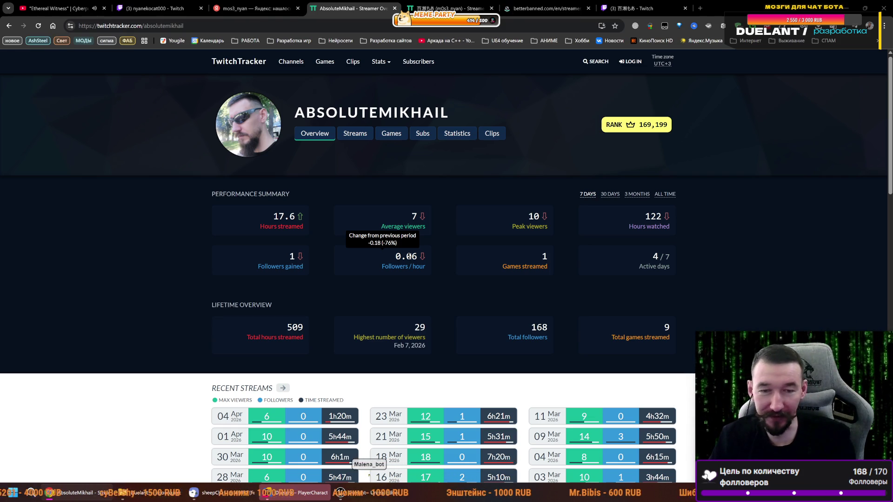
- Compute 1 ÷ 0,06 in Calculator, giving 16,67 hours per follower
key("XF86Calculator")
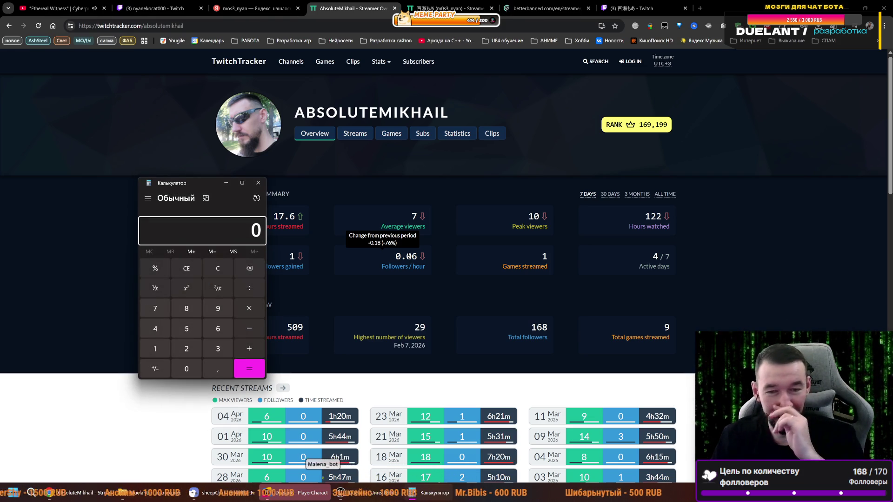
type("0,06")
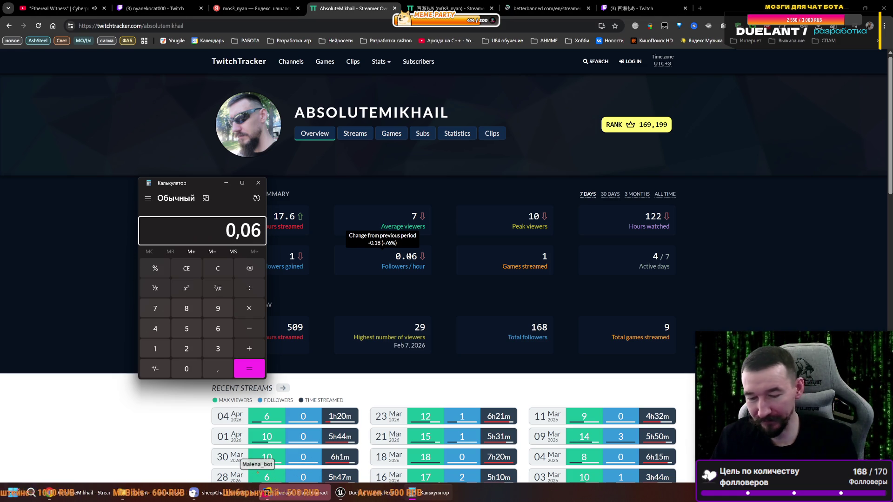
key("Escape")
type("1")
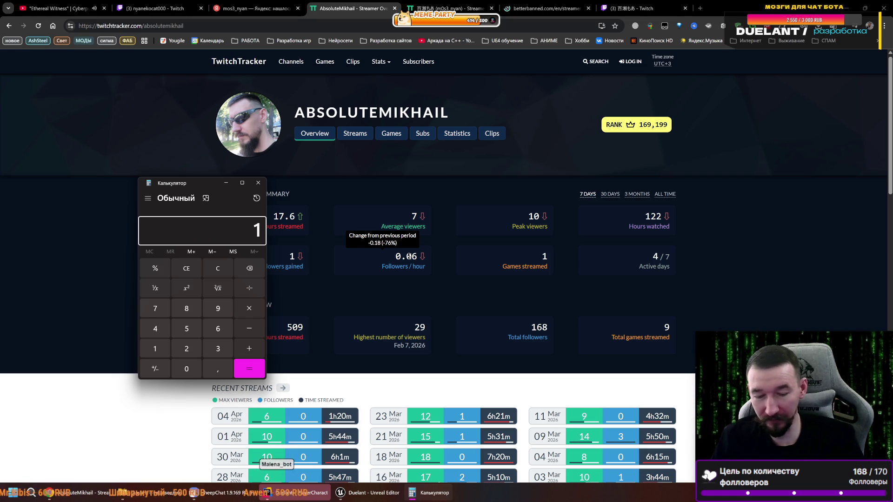
type("0,06")
key("Return")
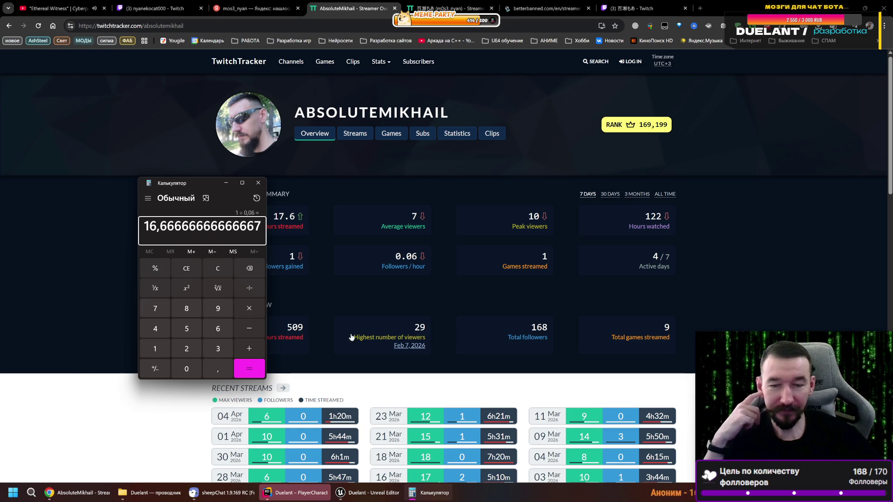
left_click(448, 3)
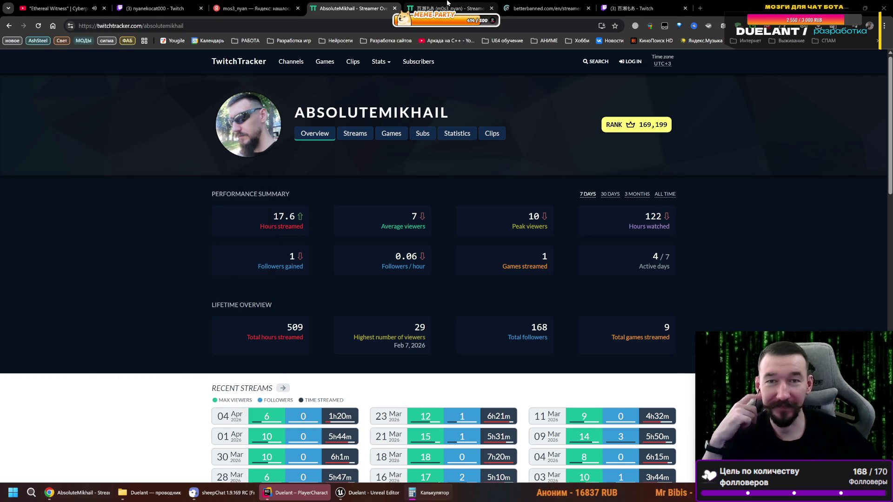
- Move between the tracker and stream tabs and resume playback of the Twitch stream
left_click(448, 2)
left_click(158, 8)
left_click(217, 89)
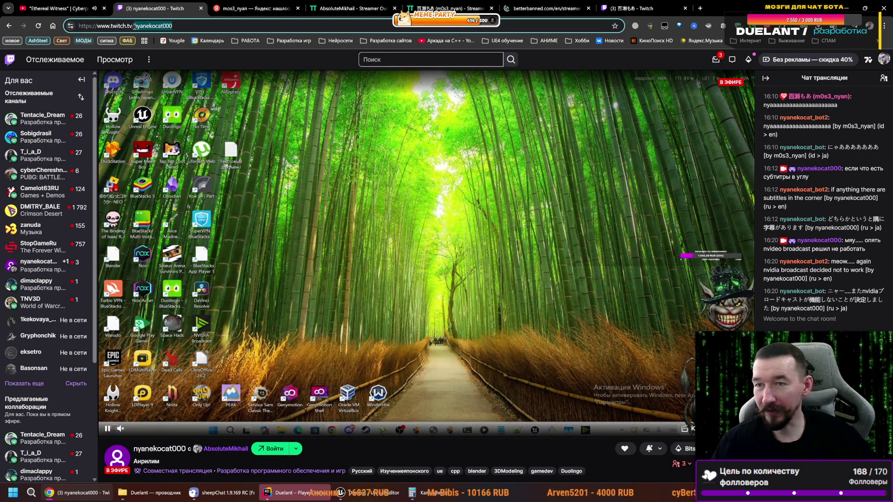
left_click(448, 9)
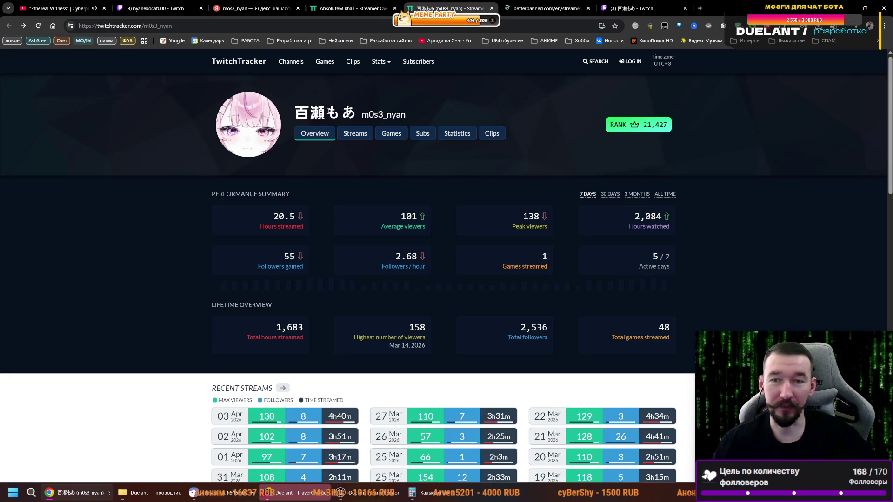
- Search TwitchTracker for the small channel's handle and select its Followers/hour value
left_click(597, 62)
type("nyanekocat000")
key("Return")
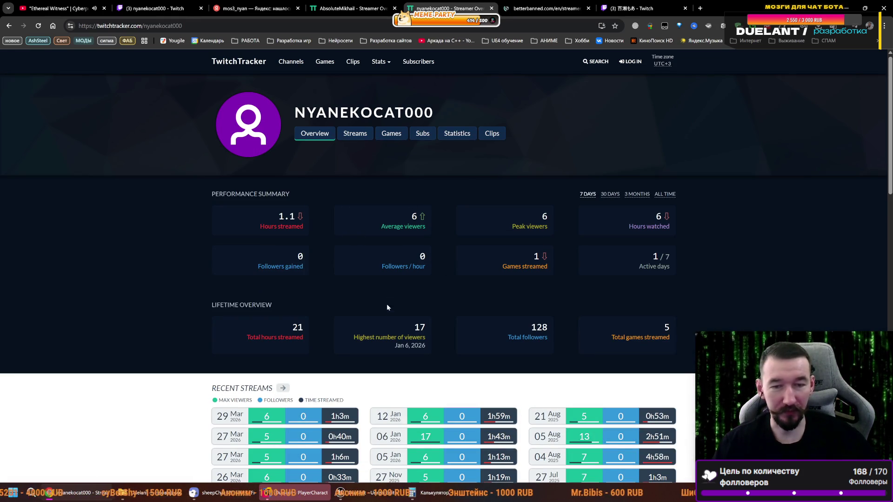
double_click(422, 256)
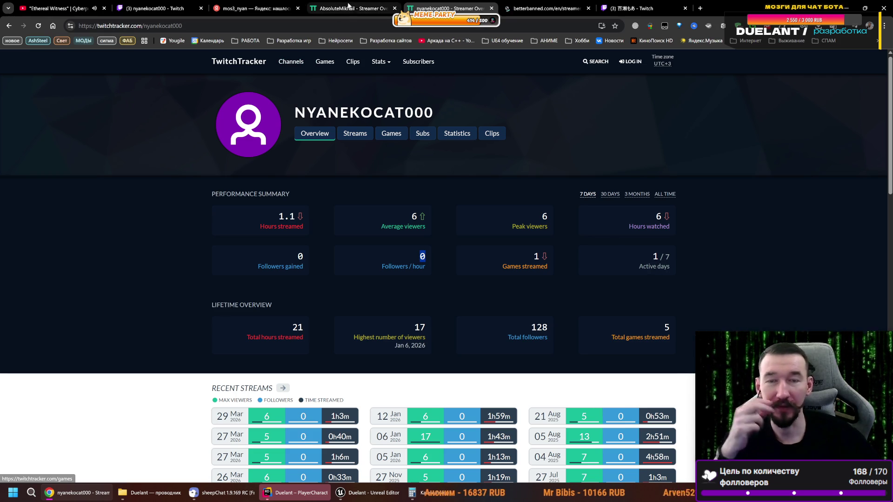
- Show the channel's figures for the last 3 months, then return to its Overview page
left_click(633, 195)
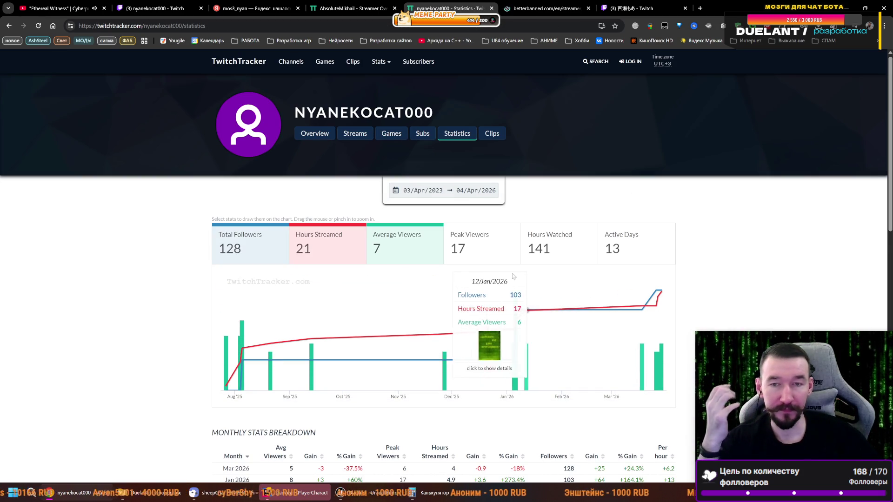
scroll(419, 279, "down", 7)
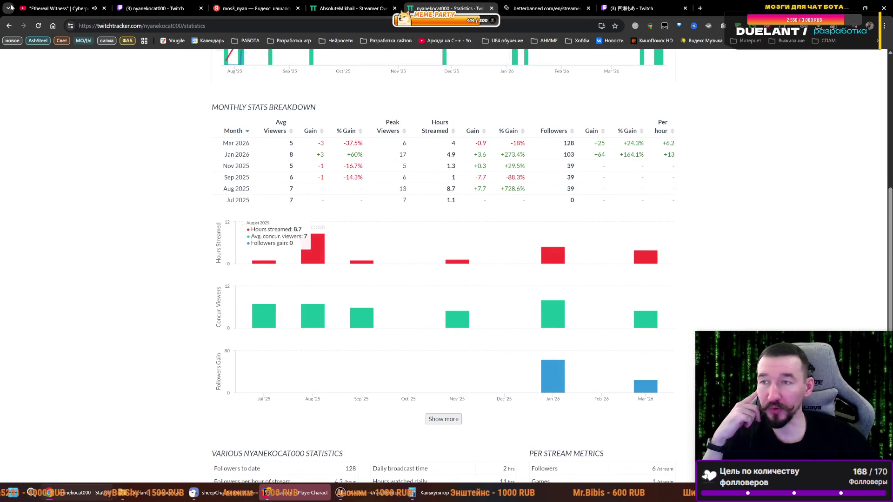
left_click(8, 27)
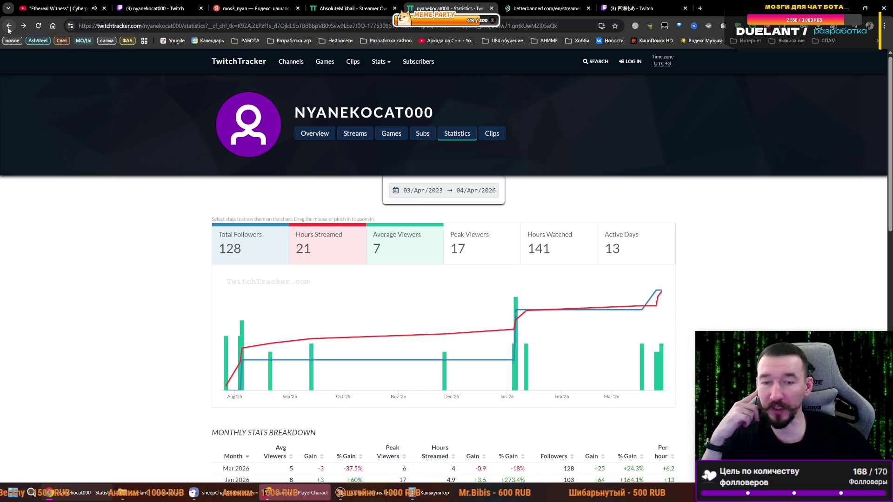
left_click(8, 27)
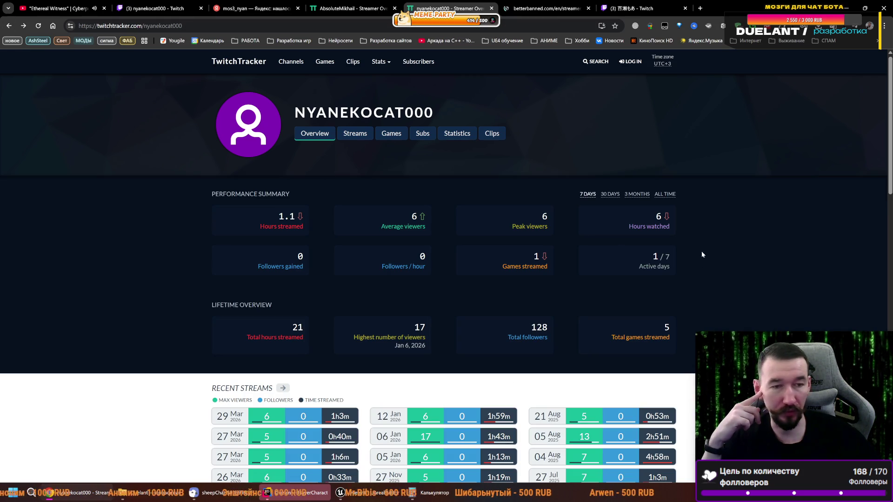
- Set both channel tabs to show their 3-month performance figures
left_click(636, 194)
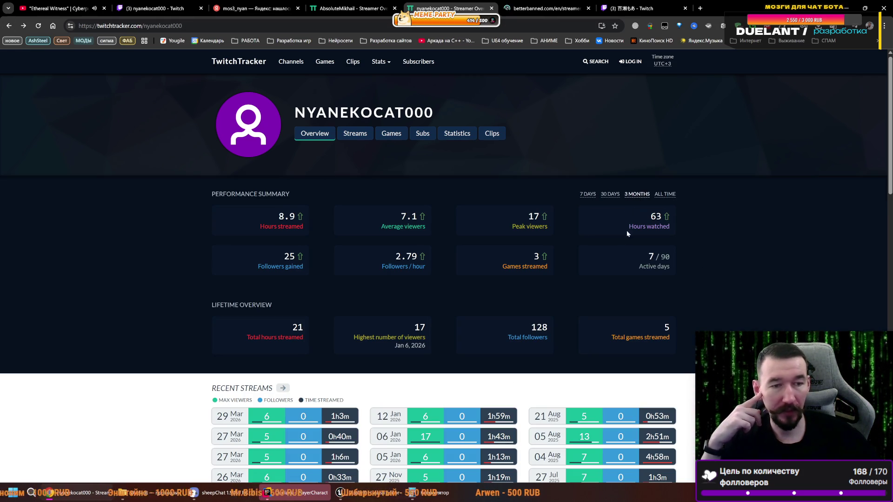
key("ctrl+shift+Tab")
left_click(644, 195)
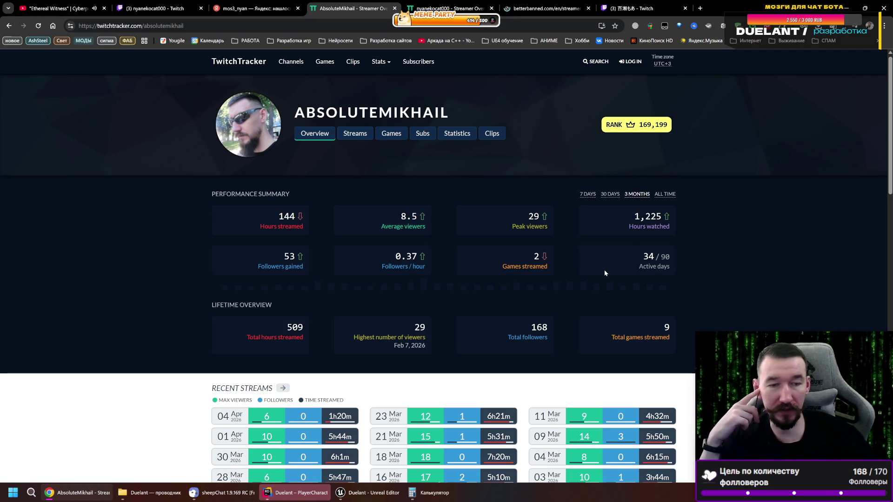
left_click(460, 8)
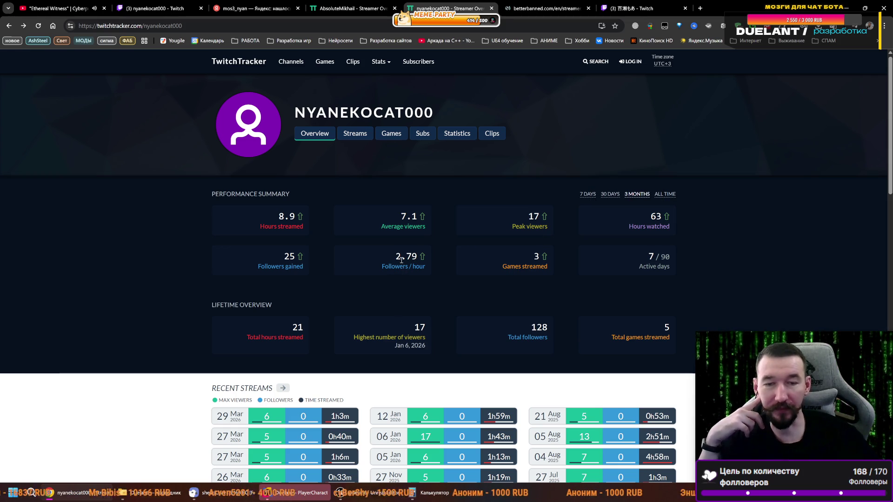
- Compare the two streamers' 3-month stats side by side, ending on the purple-avatar channel
left_click(357, 4)
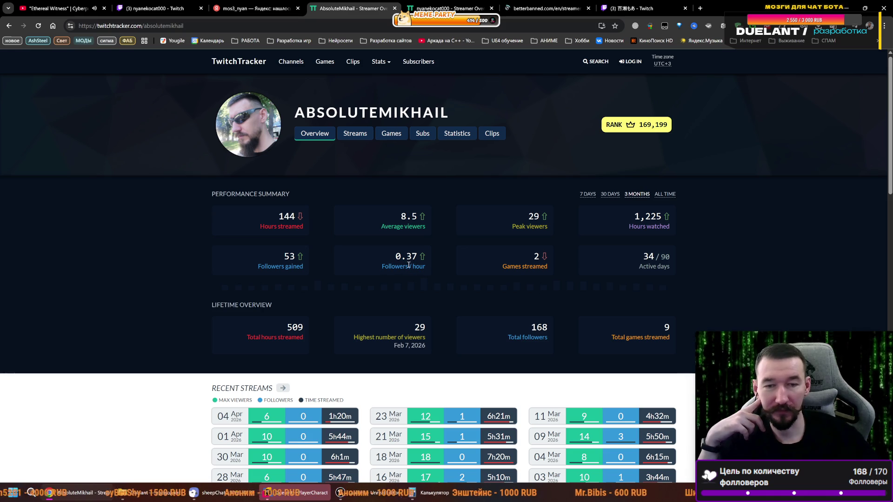
mouse_move(413, 259)
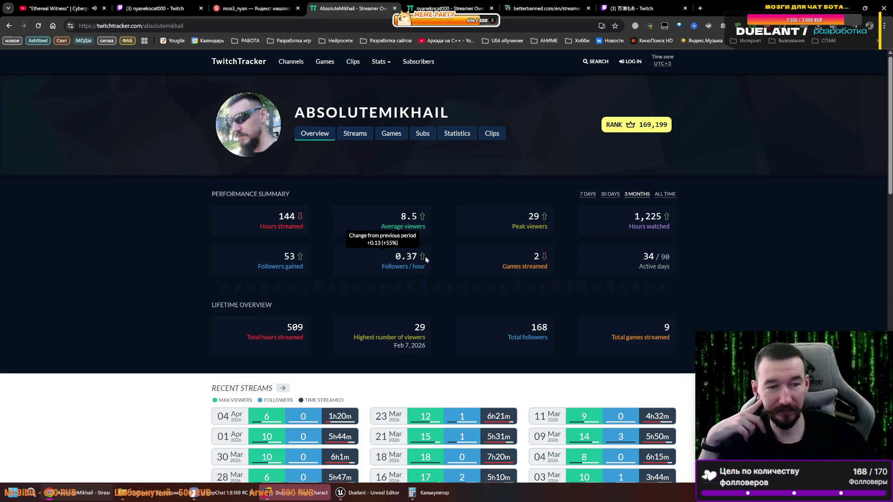
mouse_move(523, 254)
mouse_move(536, 217)
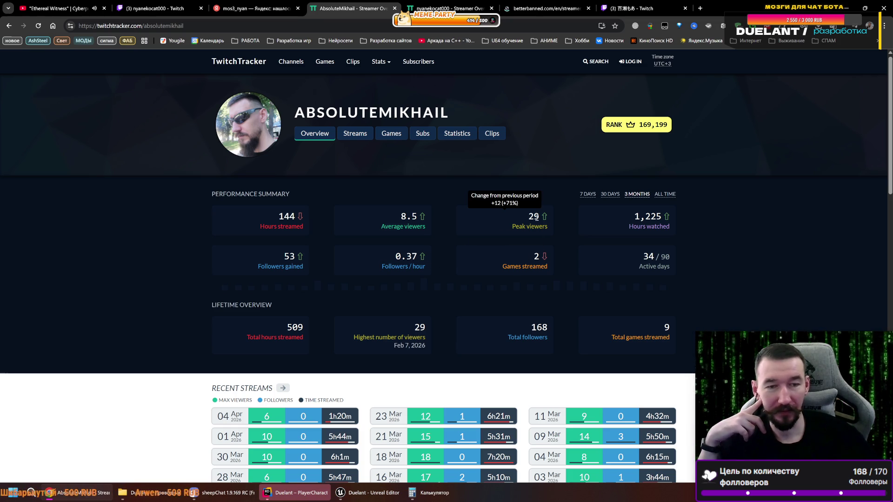
left_click(459, 3)
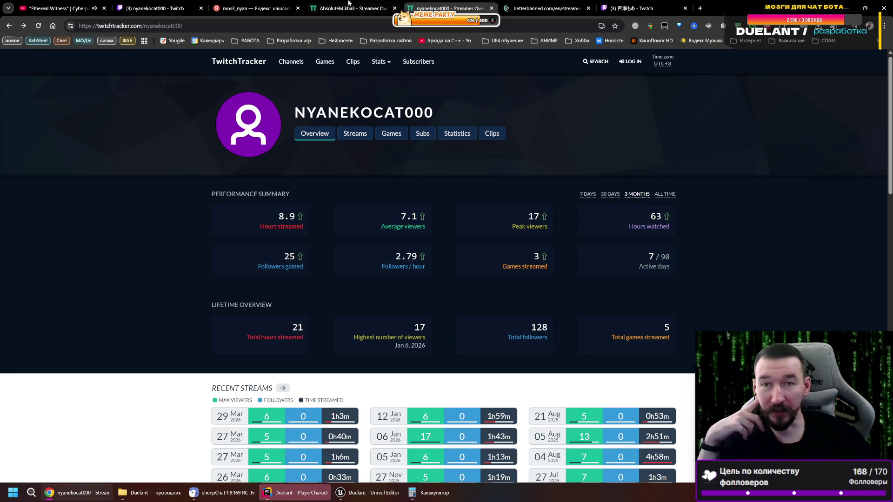
left_click(353, 2)
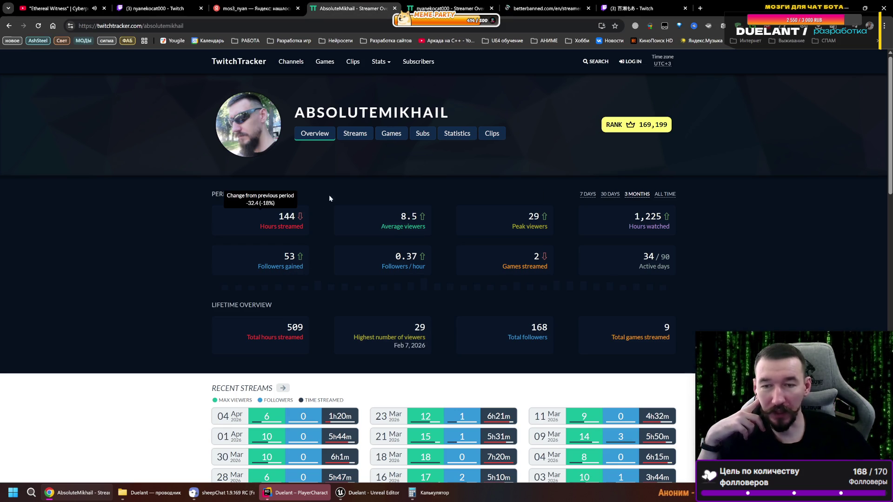
left_click(428, 3)
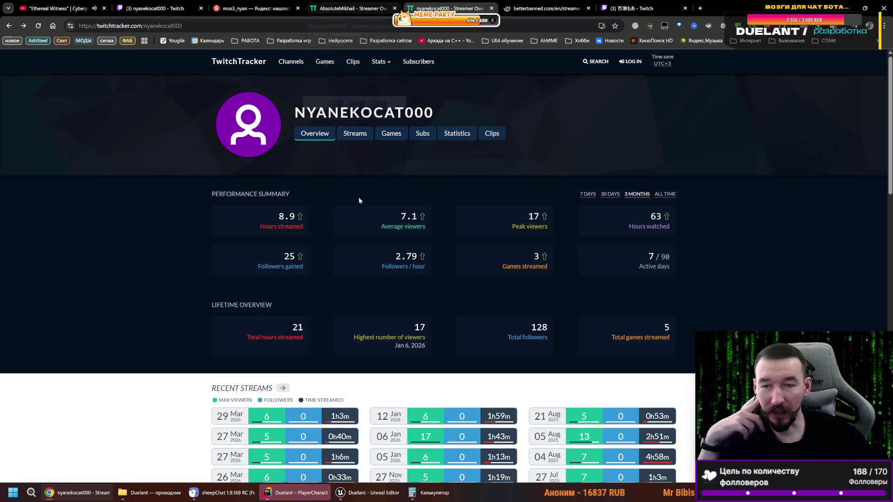
mouse_move(284, 221)
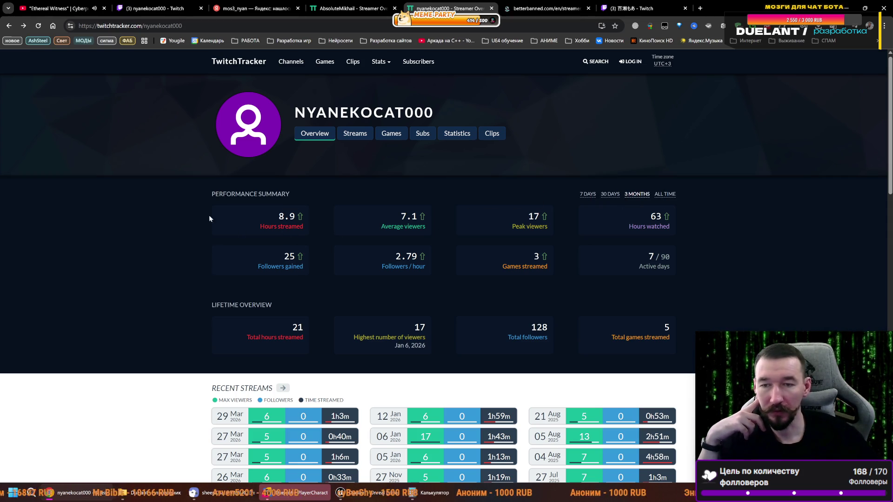
left_click(362, 3)
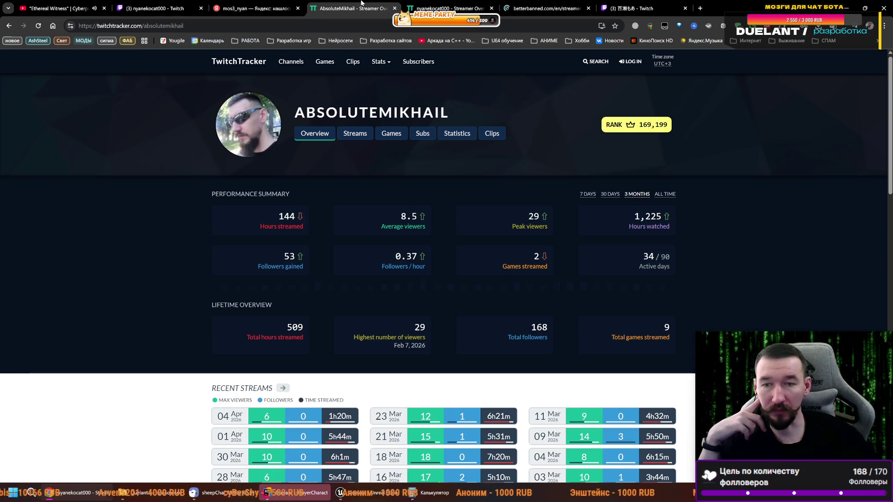
mouse_move(286, 216)
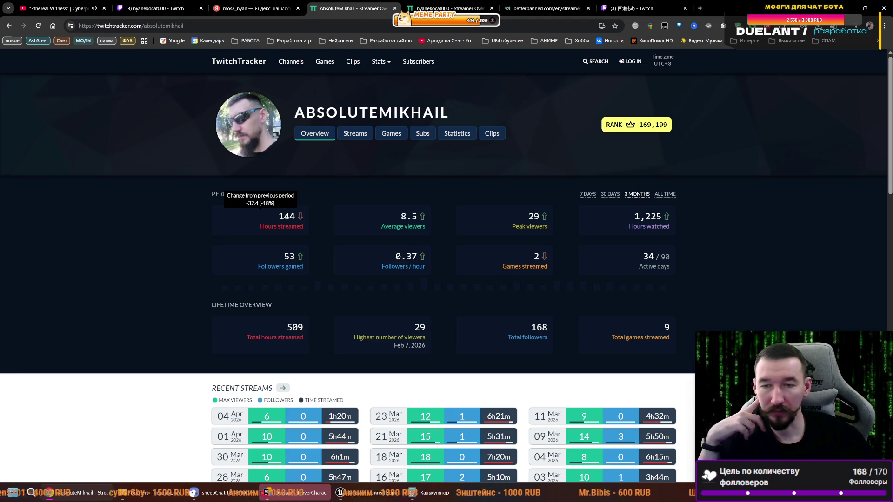
left_click(429, 2)
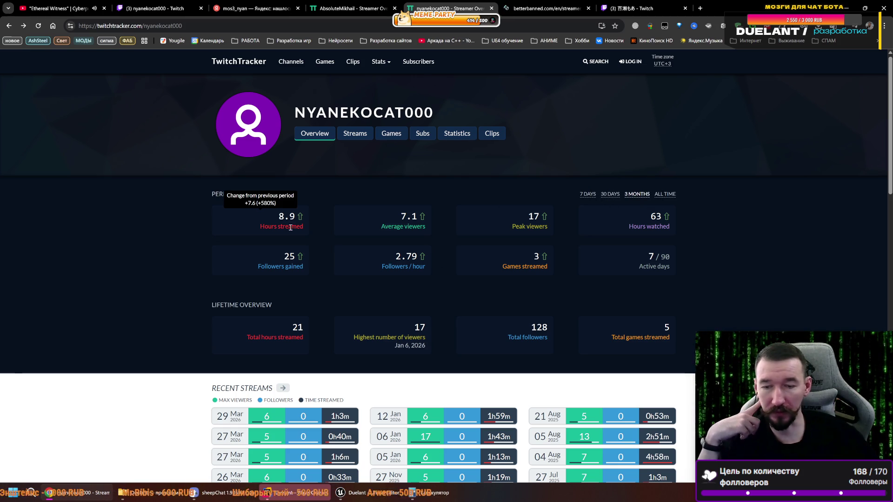
- Review both channels' charts, then go back to the purple-avatar channel's search results
scroll(307, 237, "down", 3)
scroll(337, 232, "down", 3)
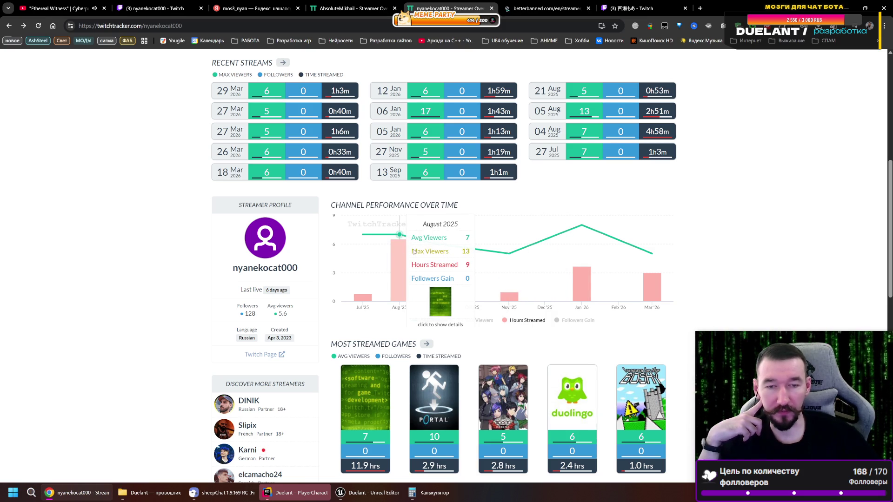
mouse_move(575, 221)
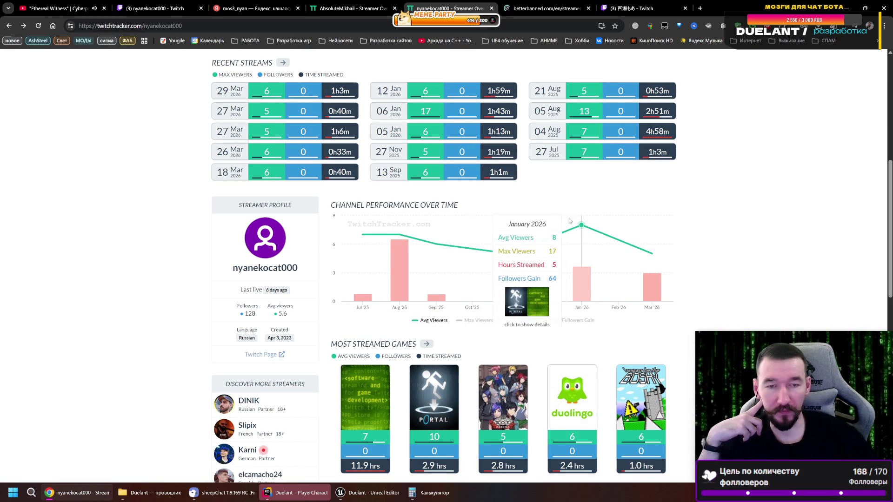
key("ctrl+shift+Tab")
scroll(469, 317, "down", 5)
mouse_move(384, 320)
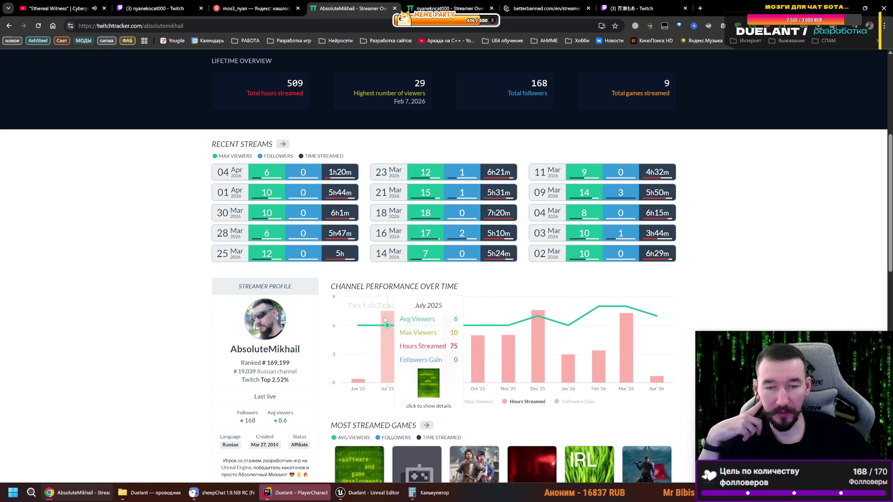
mouse_move(540, 312)
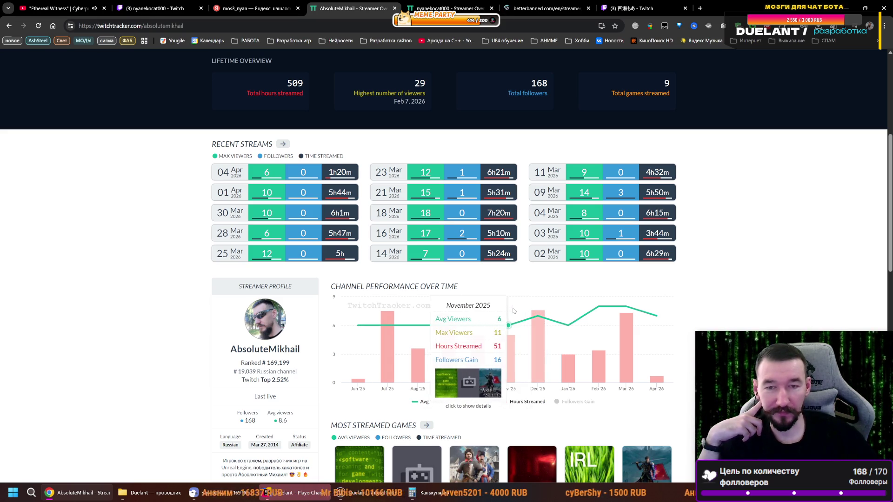
left_click(432, 7)
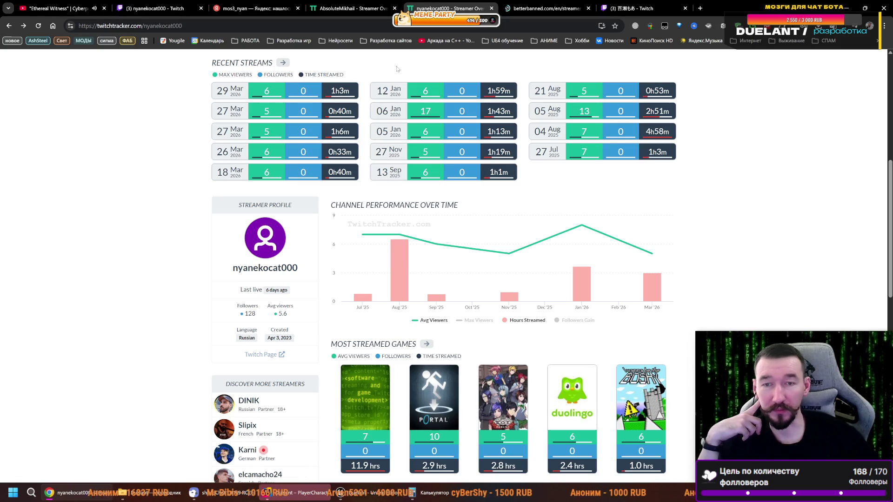
scroll(355, 319, "up", 7)
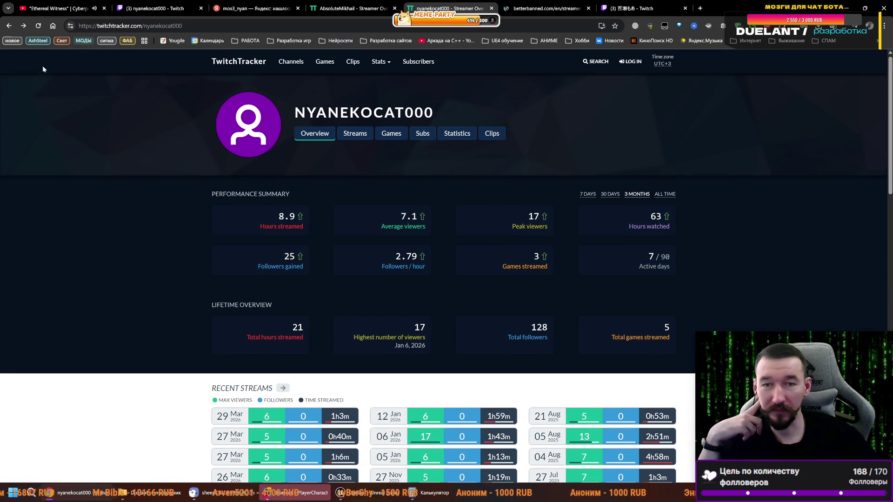
left_click(9, 26)
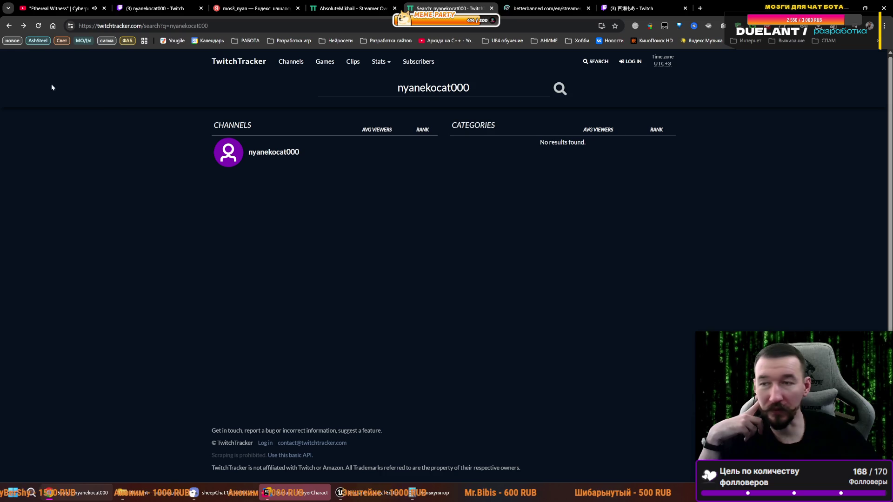
- Reload the search results and return the other tab to its search results too
left_click(35, 27)
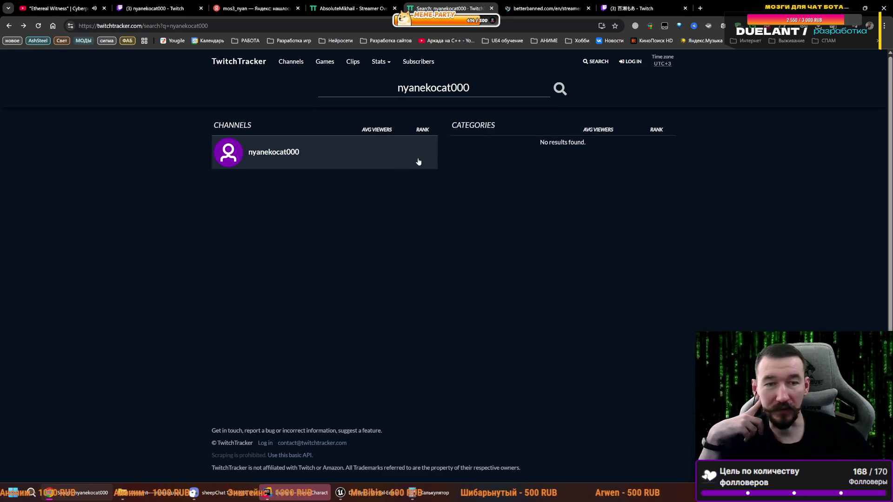
left_click(387, 6)
left_click(9, 25)
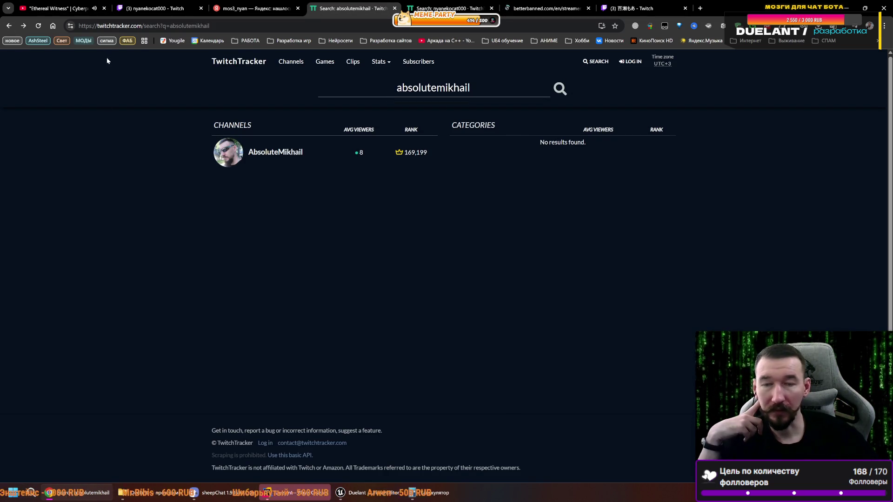
left_click(465, 2)
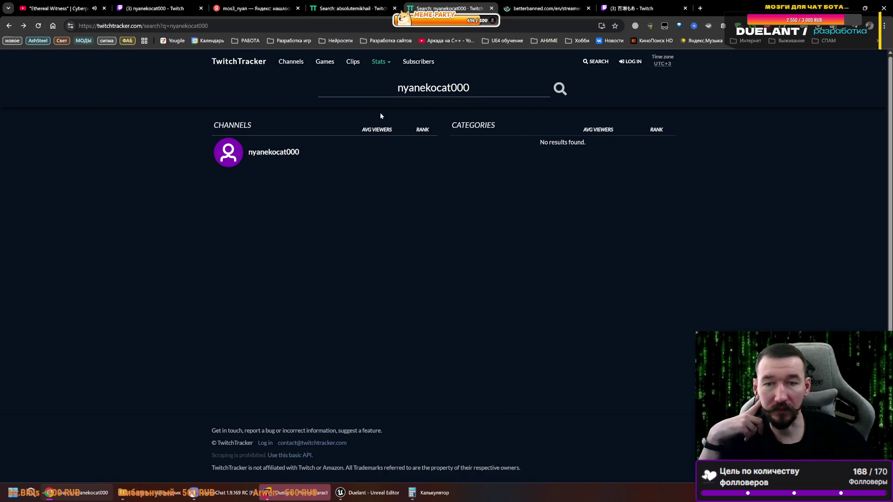
- Open the other streamer's statistics page, then move on to the purple-avatar channel's statistics
left_click(352, 8)
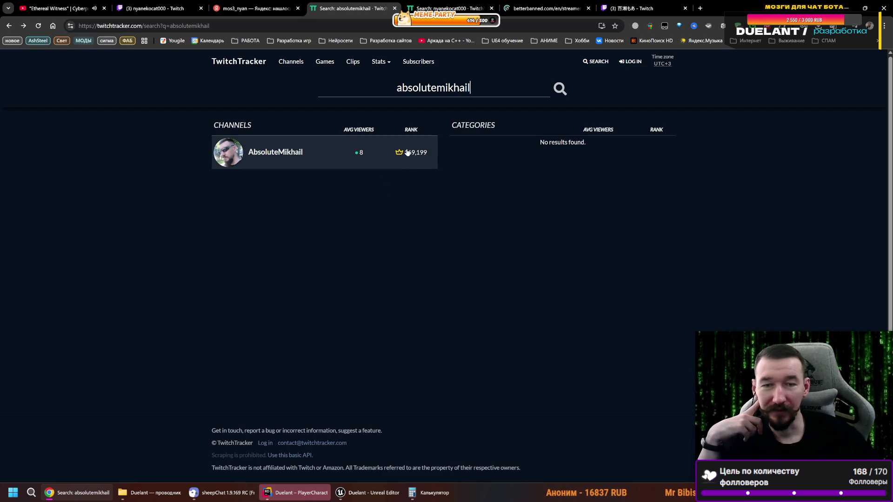
left_click(446, 8)
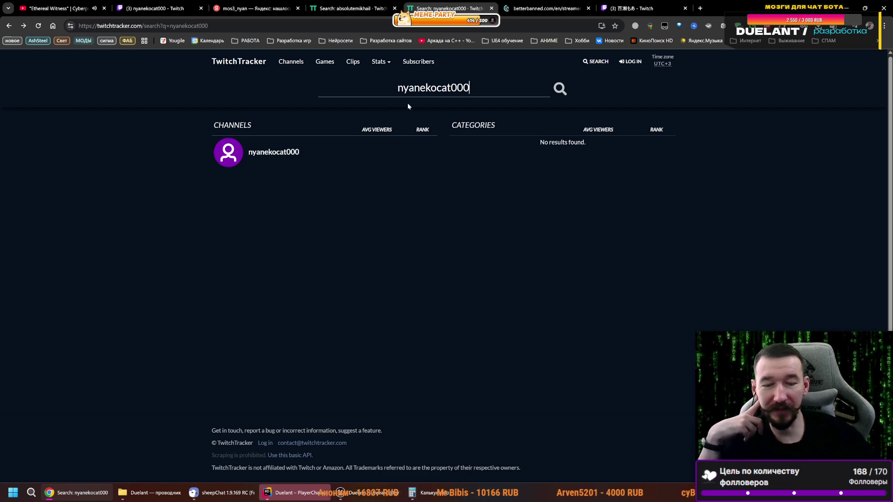
left_click(374, 6)
left_click(299, 154)
key("ctrl+Tab")
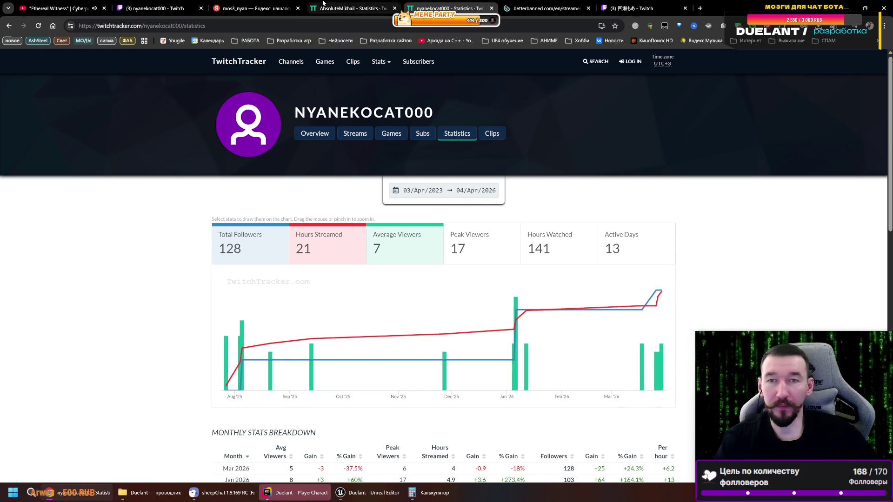
- Review the Monthly Stats Breakdown, selecting Jun 2025 average viewers and Feb 2026 peak viewers 29
left_click(353, 8)
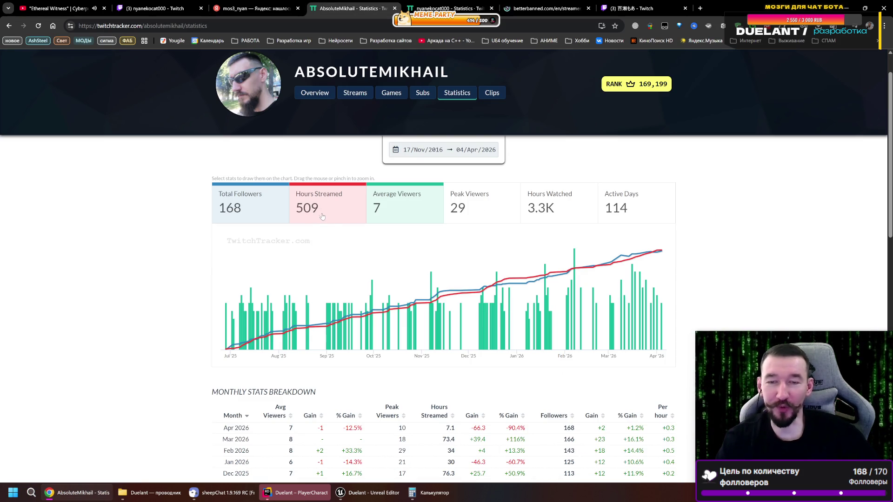
scroll(372, 302, "down", 2)
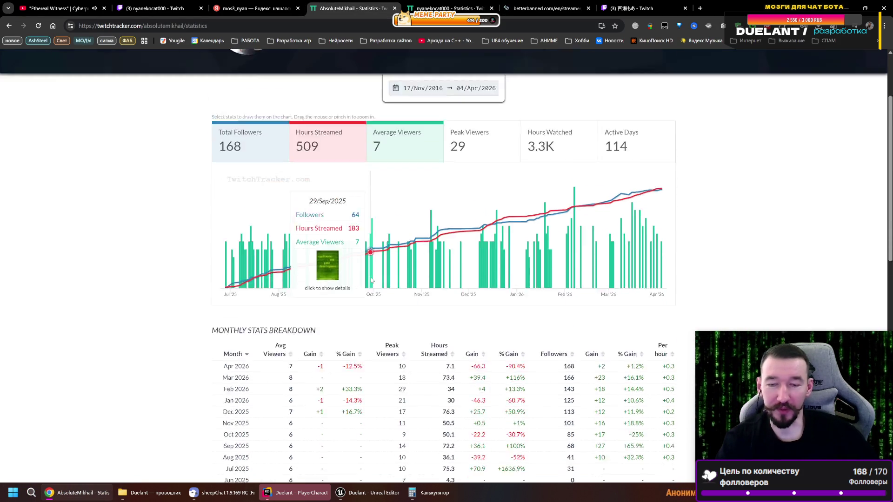
scroll(372, 281, "down", 5)
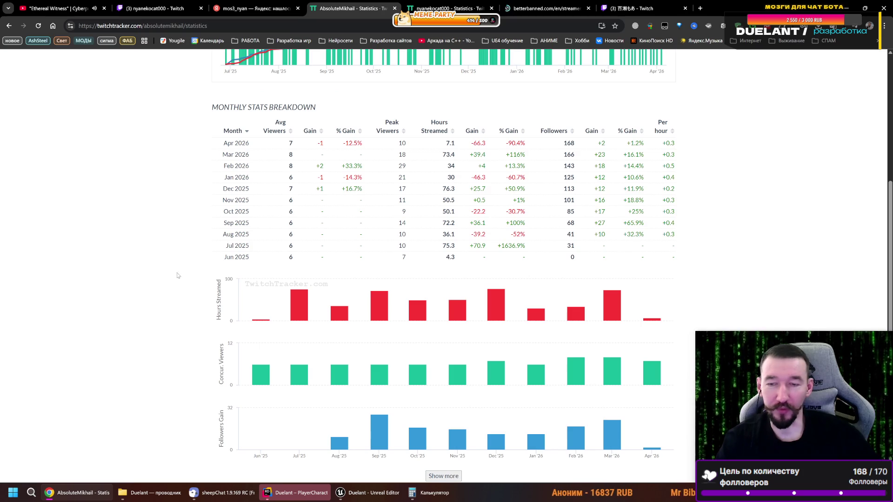
scroll(150, 238, "up", 2)
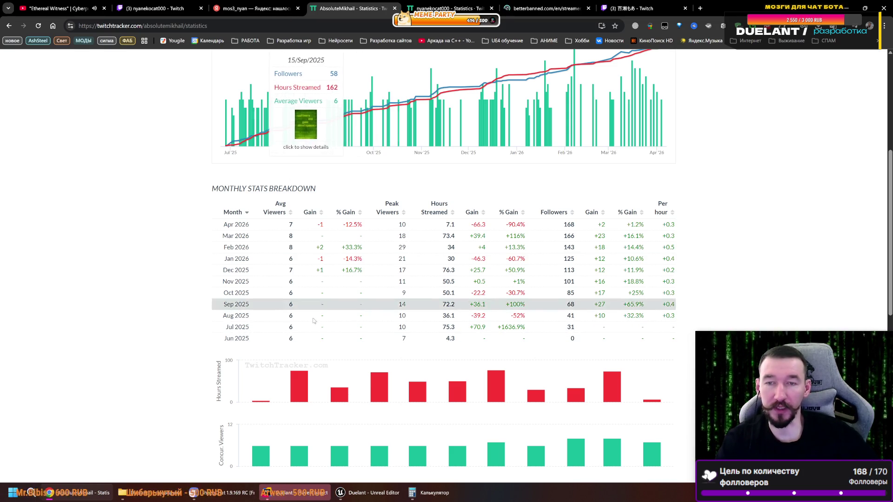
double_click(289, 338)
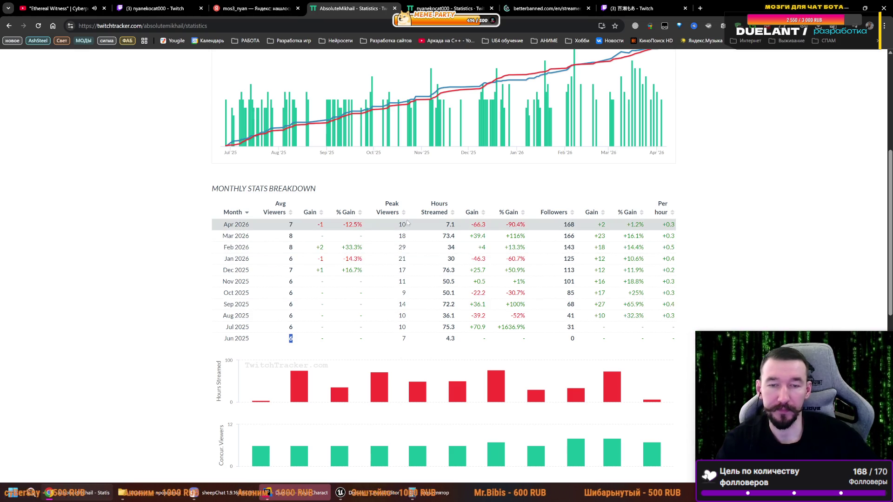
double_click(402, 247)
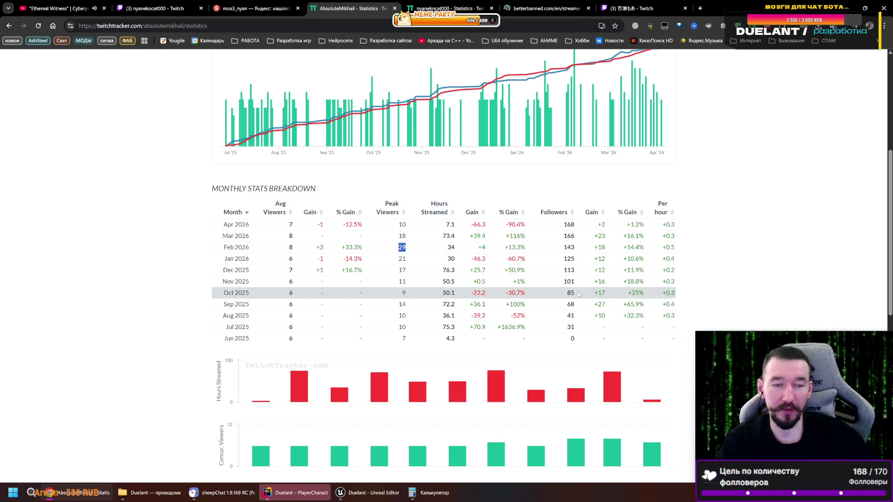
scroll(549, 265, "down", 7)
scroll(548, 264, "down", 2)
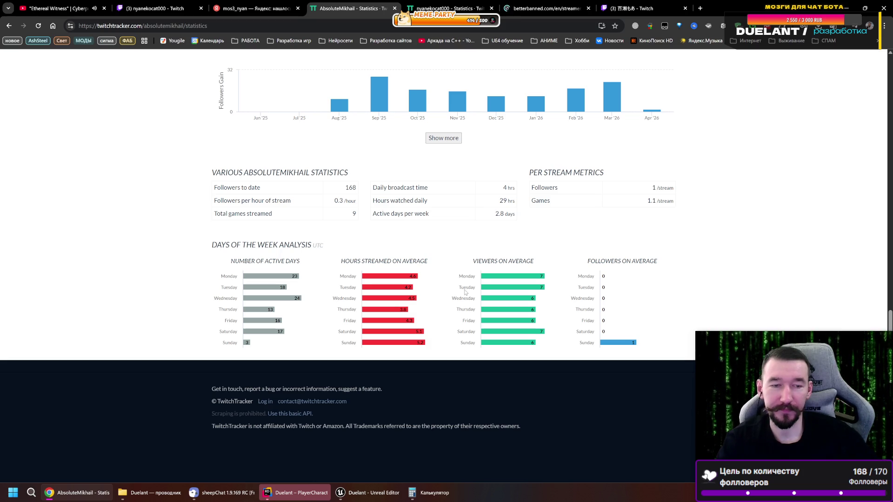
scroll(458, 282, "up", 15)
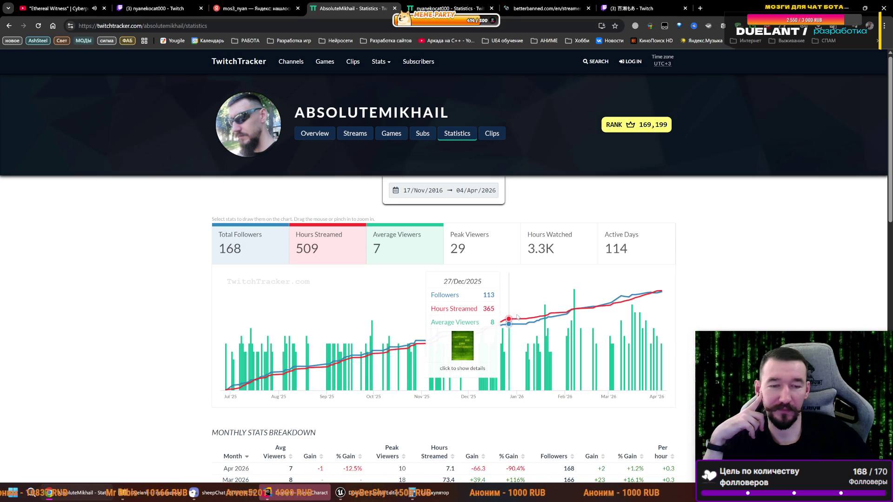
- Open a new browser tab showing the FVD Speed Dial start page
left_click(700, 8)
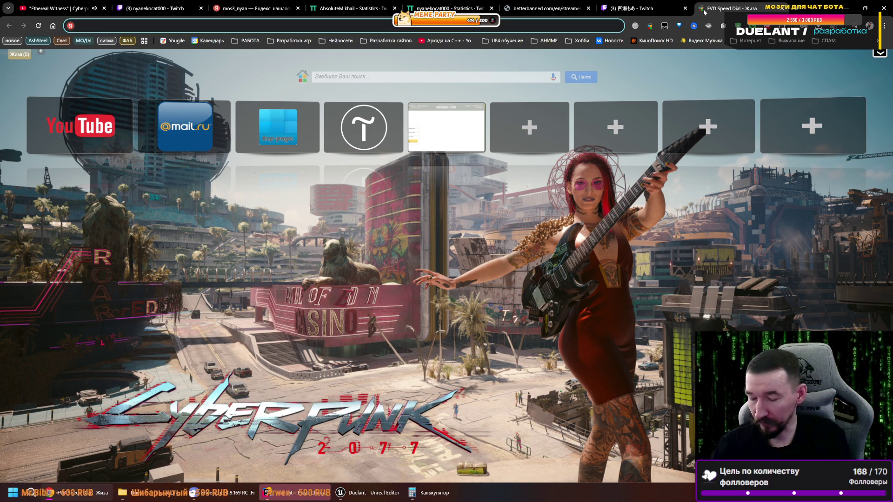
- Search Yandex for 'билеты до минска' and make Москва the flight departure city
type(",bktns")
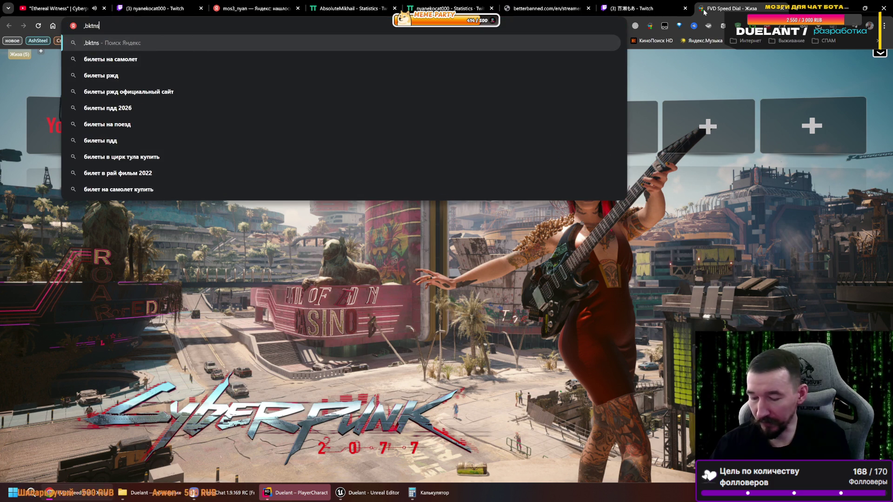
type(" lj vbycrf")
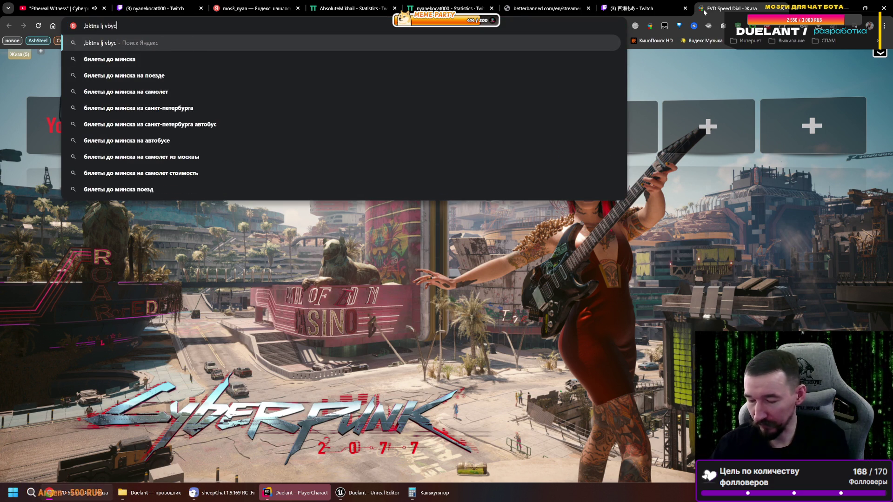
key("Return")
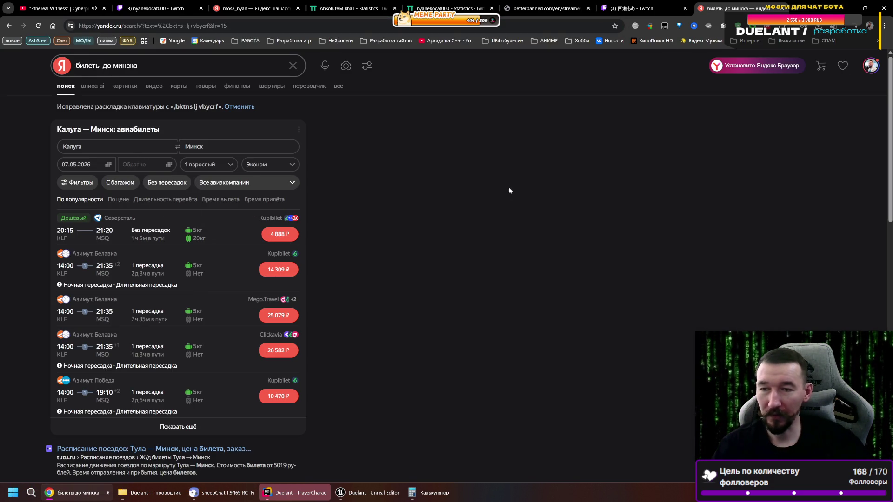
left_click(141, 148)
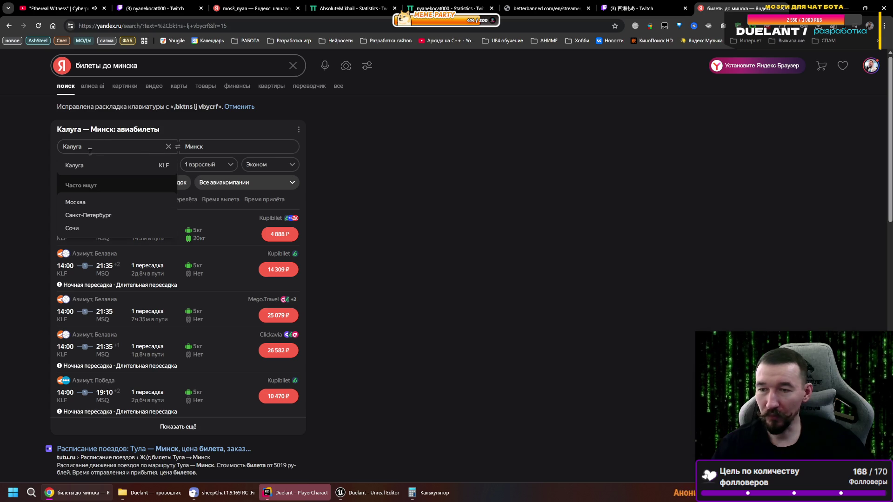
left_click(75, 202)
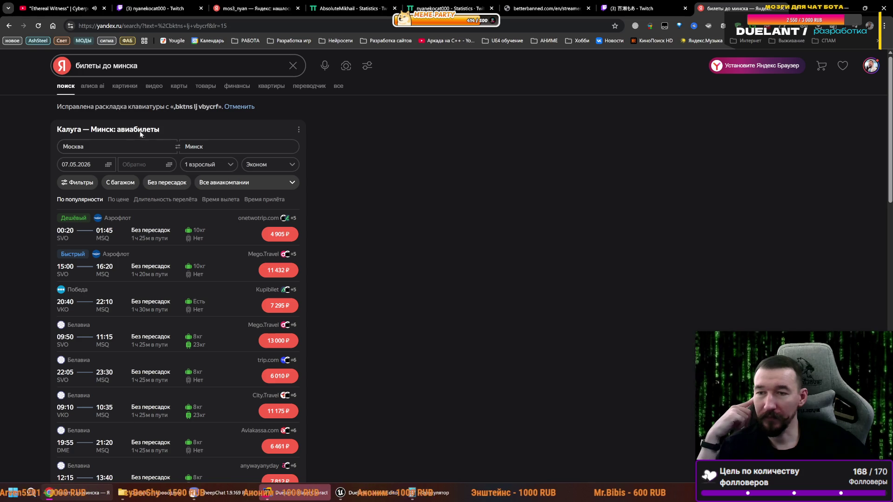
scroll(165, 207, "down", 8)
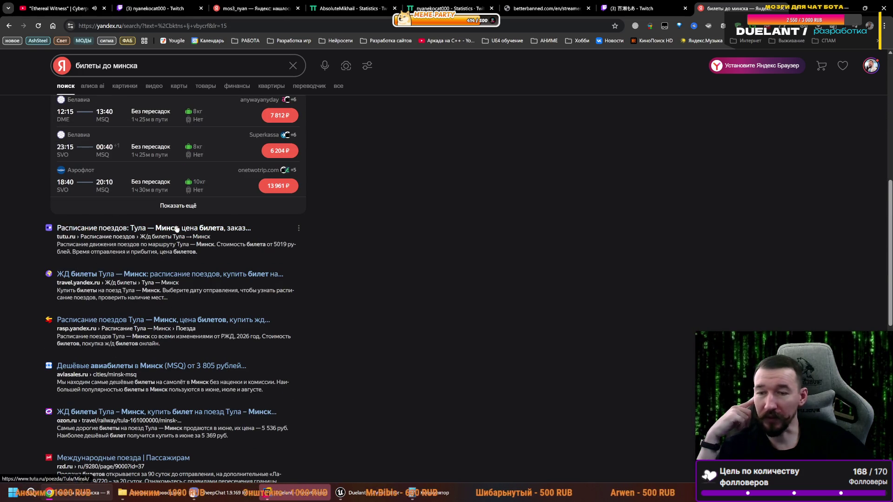
- Open the tutu.ru Тула — Минск train schedule and scroll through it
left_click(176, 228)
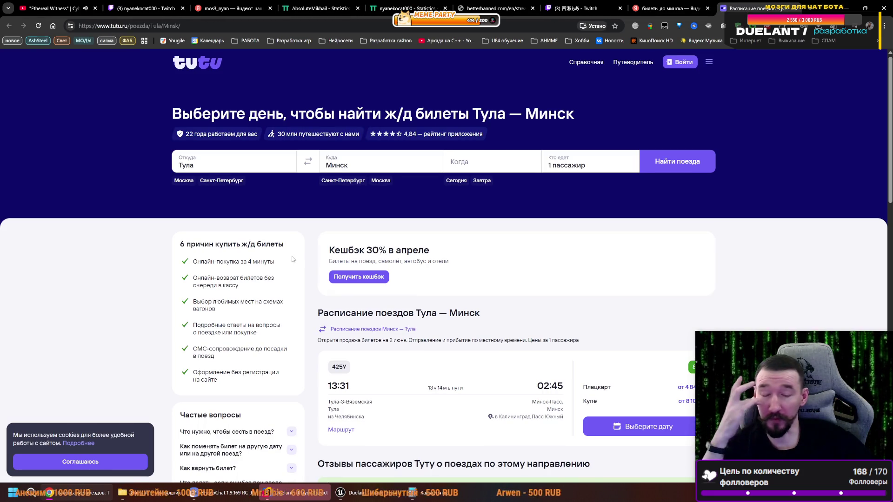
scroll(436, 257, "down", 3)
scroll(436, 257, "down", 2)
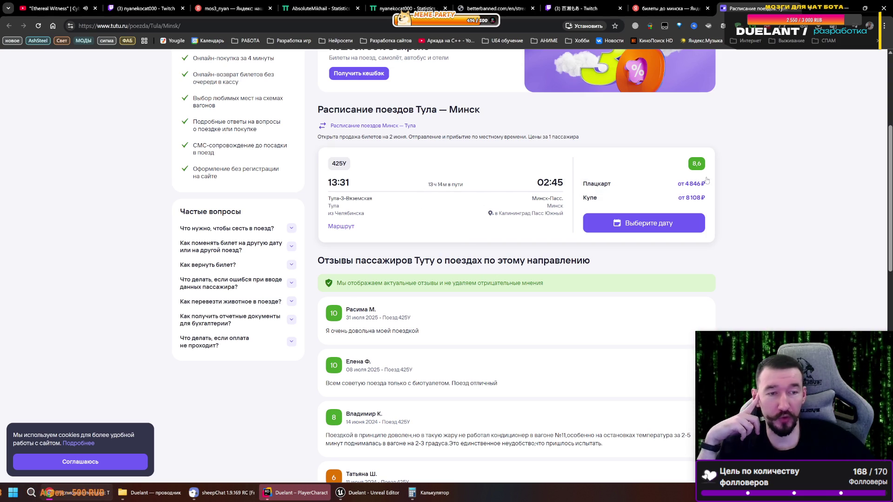
scroll(686, 187, "up", 1)
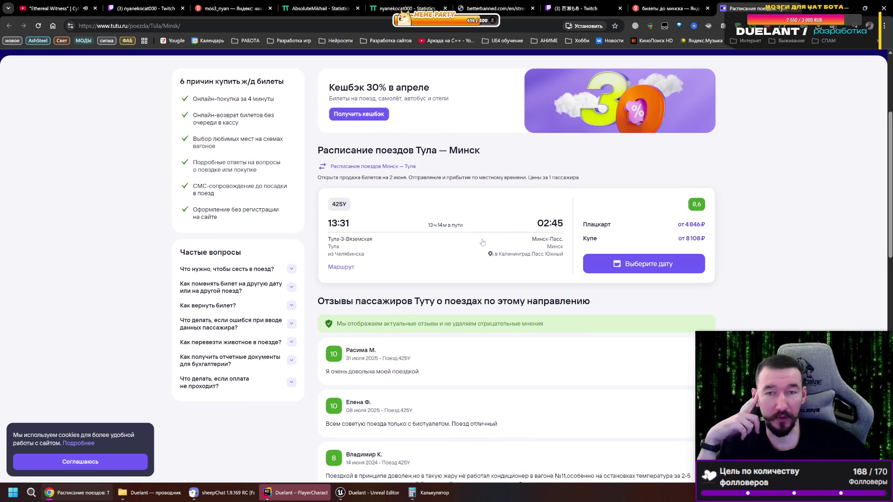
left_click(665, 4)
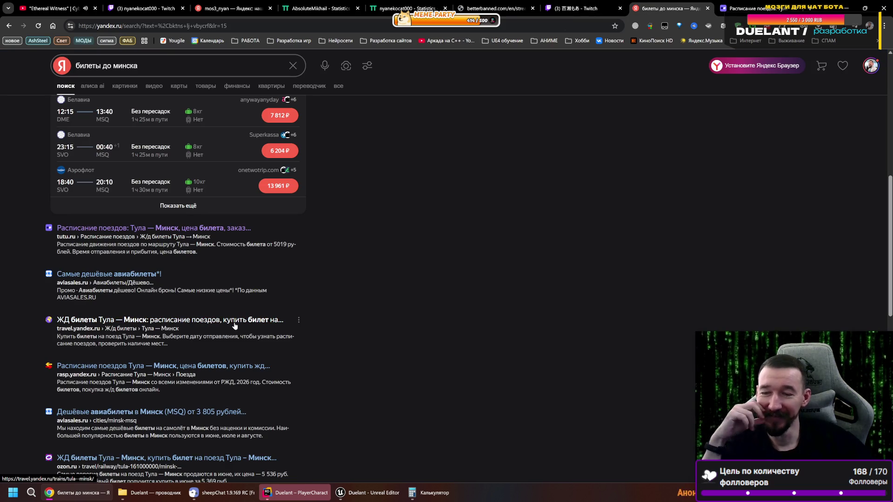
key("ctrl+Tab")
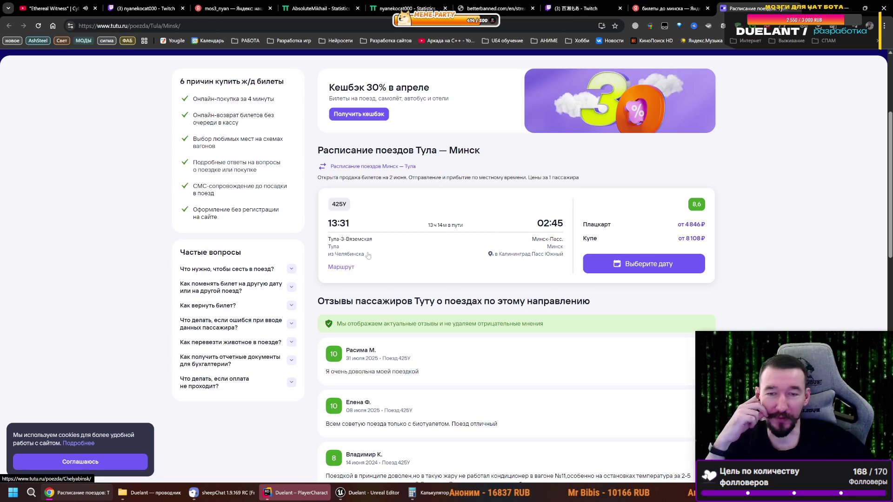
scroll(397, 211, "up", 2)
scroll(398, 211, "up", 2)
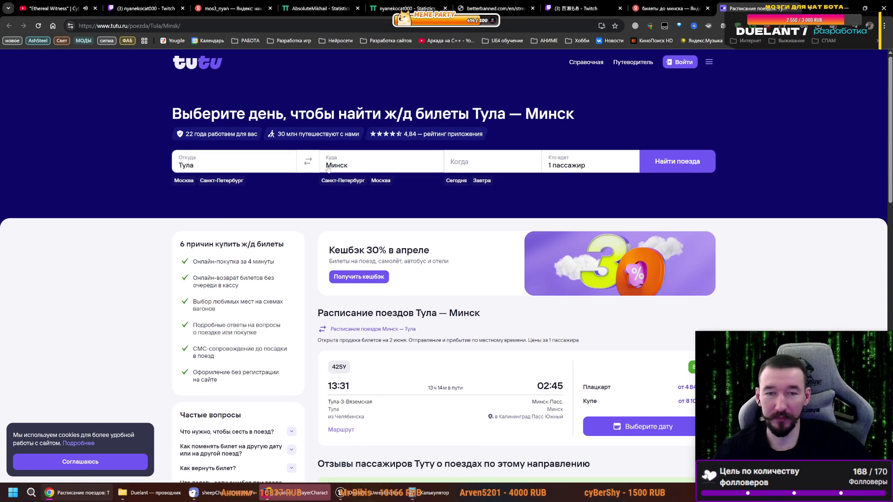
- Find Тула–Минск trains, view train 425У's route, then return to the Yandex search
left_click(658, 163)
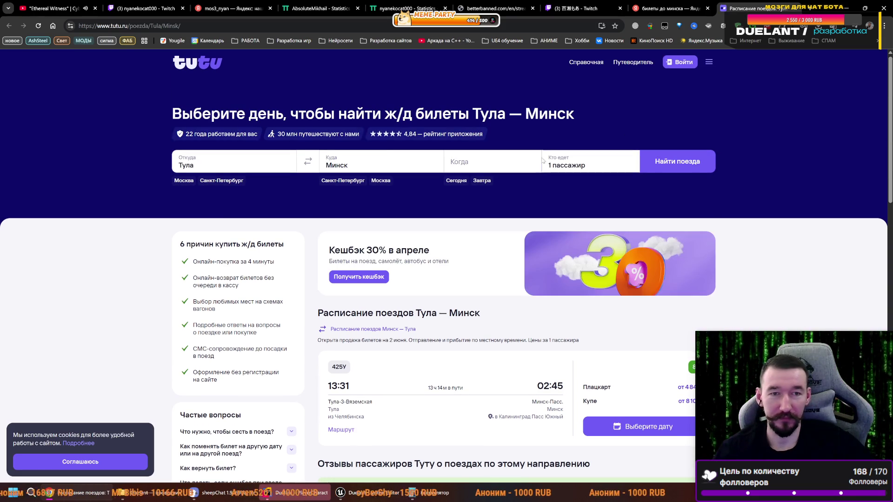
scroll(444, 194, "down", 7)
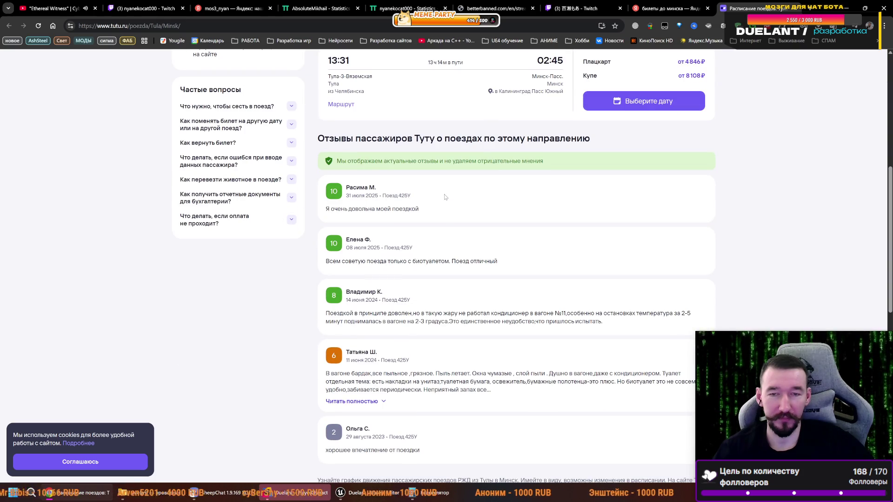
scroll(444, 197, "up", 5)
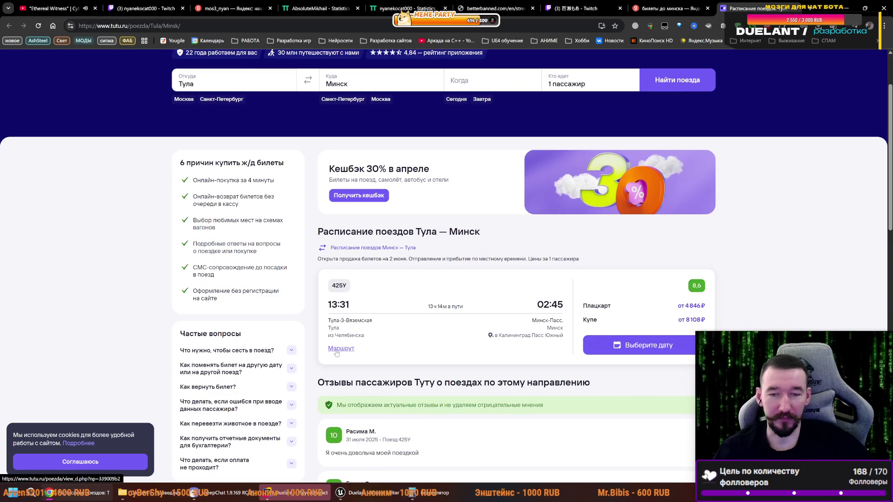
left_click(340, 348)
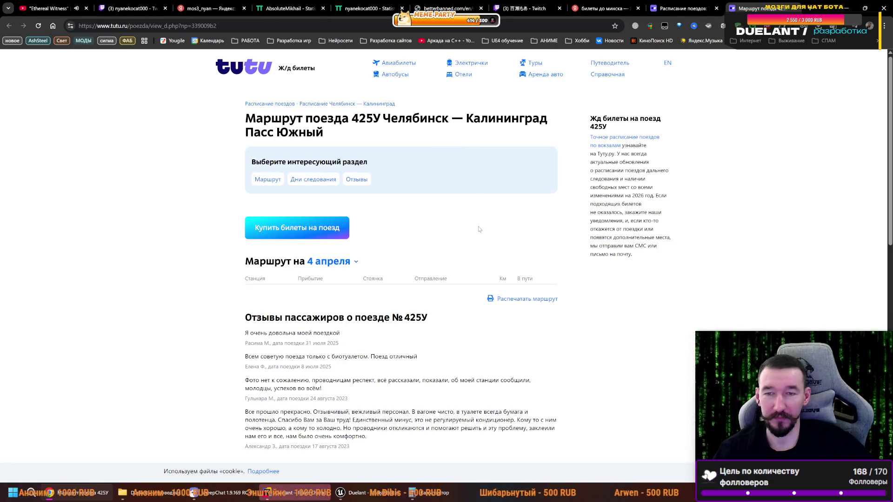
scroll(356, 251, "down", 3)
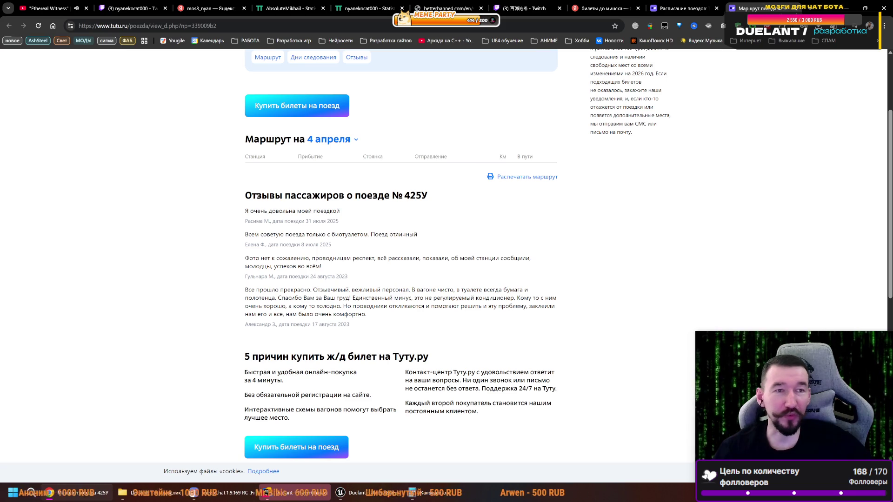
left_click(605, 8)
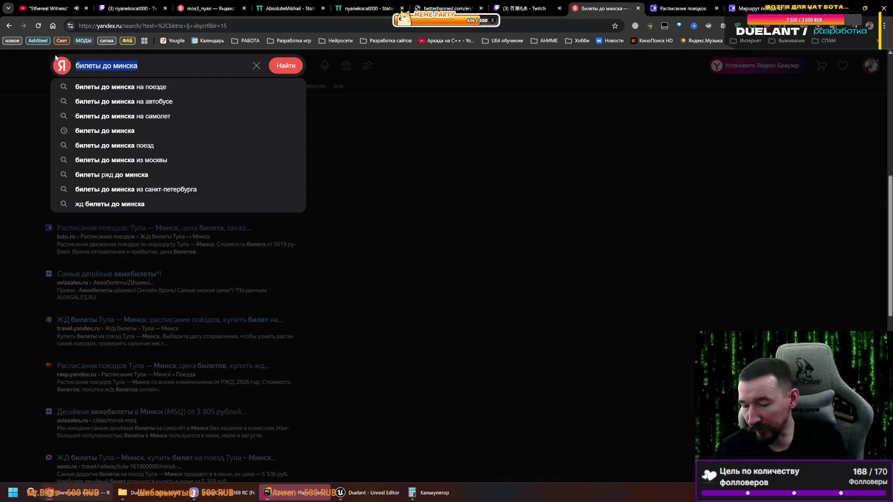
- Search for the Russian Railways site and open the RZD passenger page
type("кпв")
key("Return")
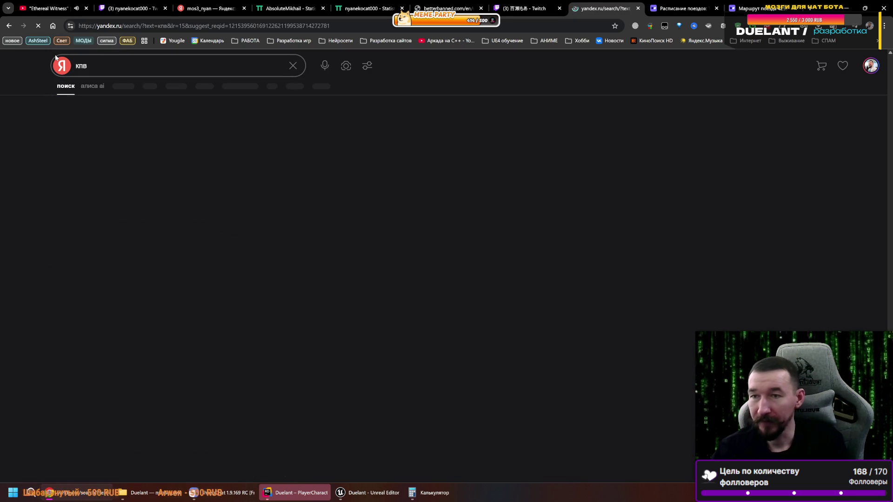
left_click(67, 64)
type("rgd")
key("Return")
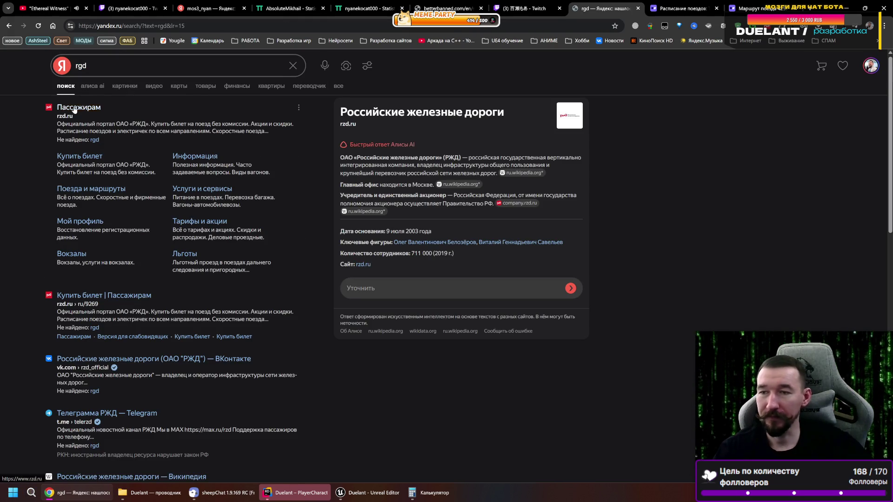
left_click(74, 106)
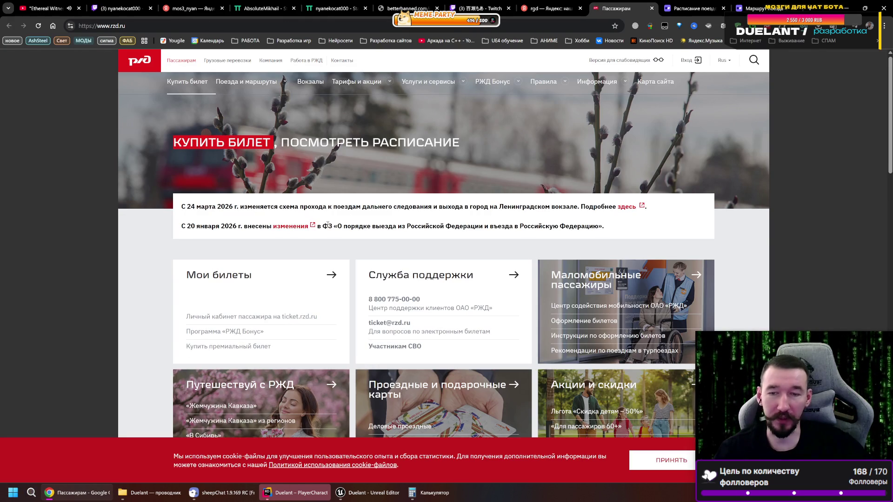
- Search for Москва to Минск trains departing 6 April
left_click(261, 86)
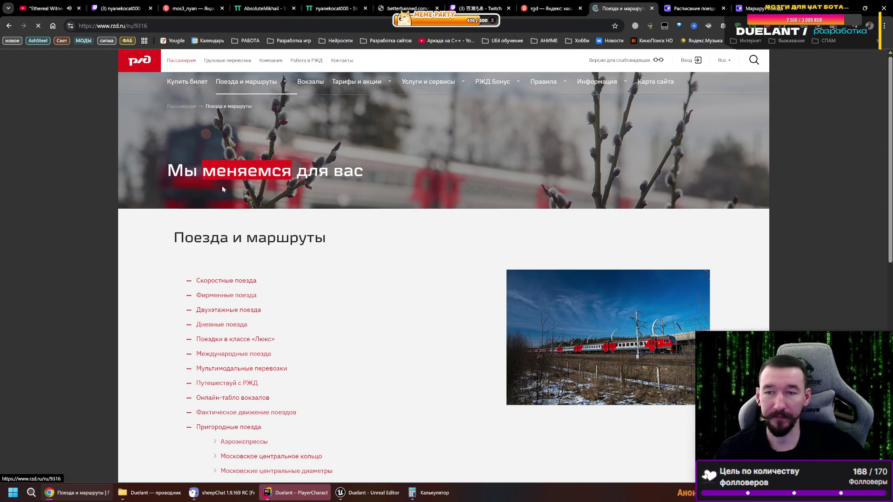
left_click(191, 83)
left_click(218, 200)
left_click(202, 237)
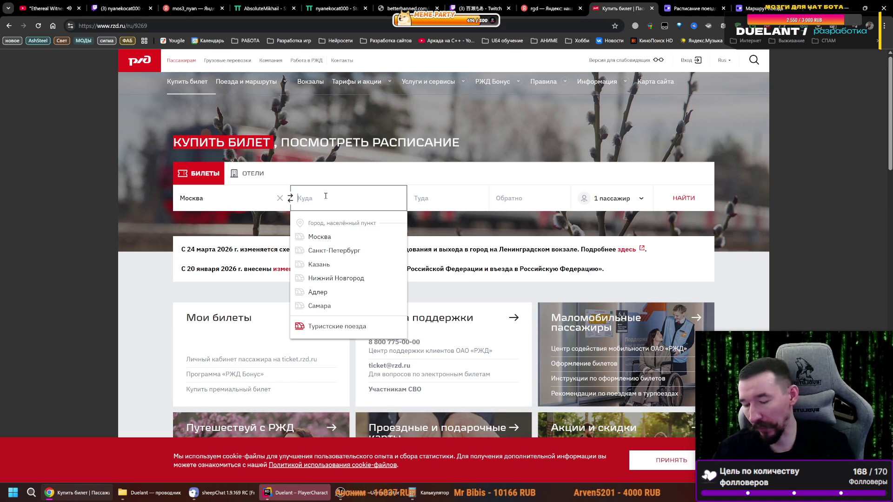
type("vbycr")
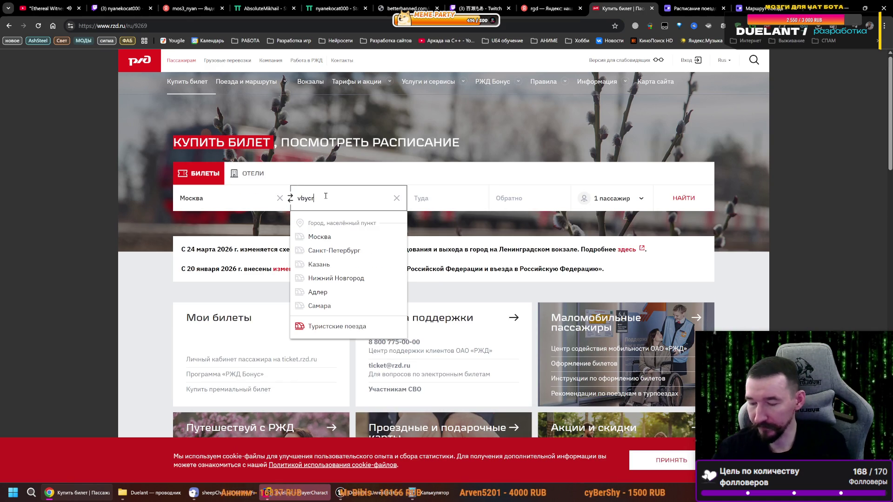
key("Return")
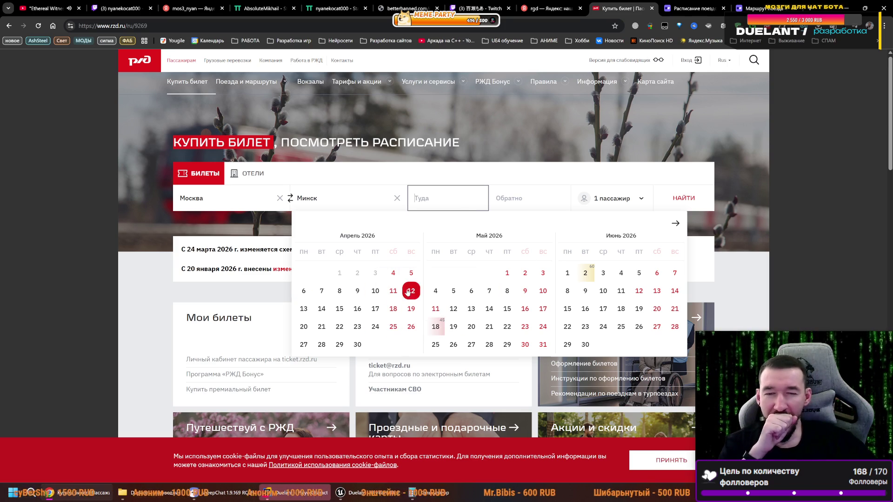
left_click(304, 294)
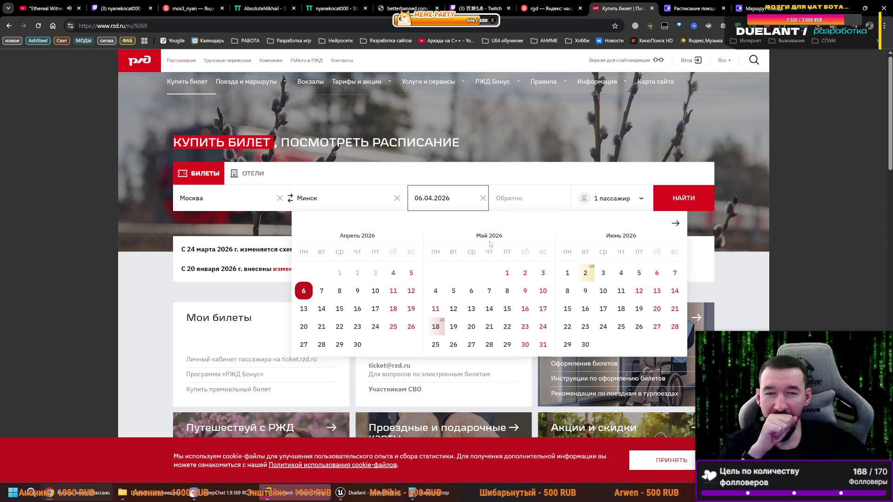
left_click(670, 203)
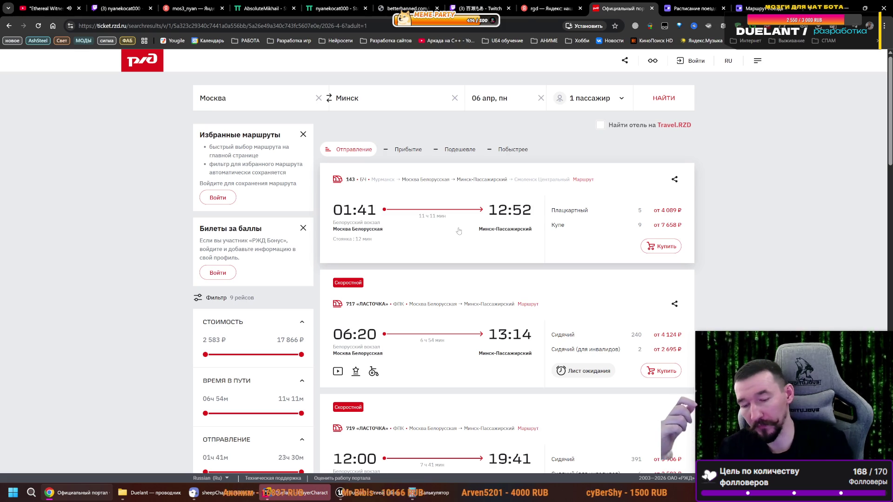
- Compute 300 × 81 = 24 300 in Calculator and move it beside the train list
key("XF86Calculator")
type("300")
key("asterisk")
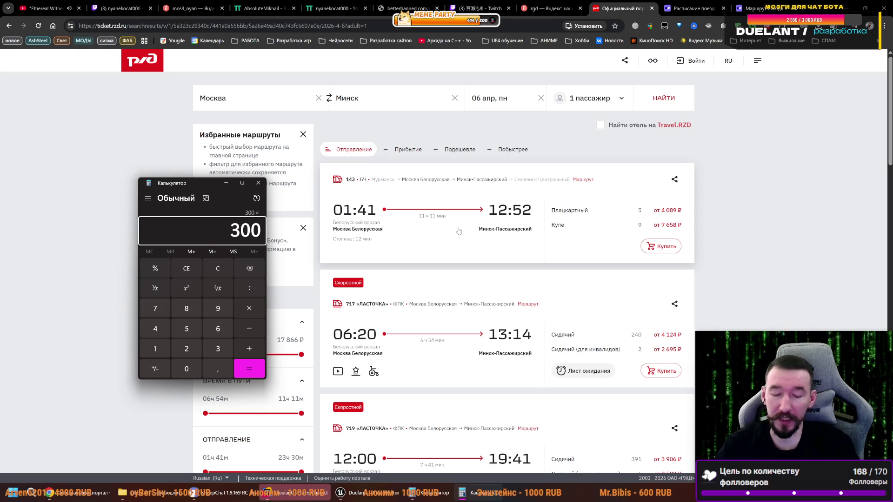
type("81")
key("Return")
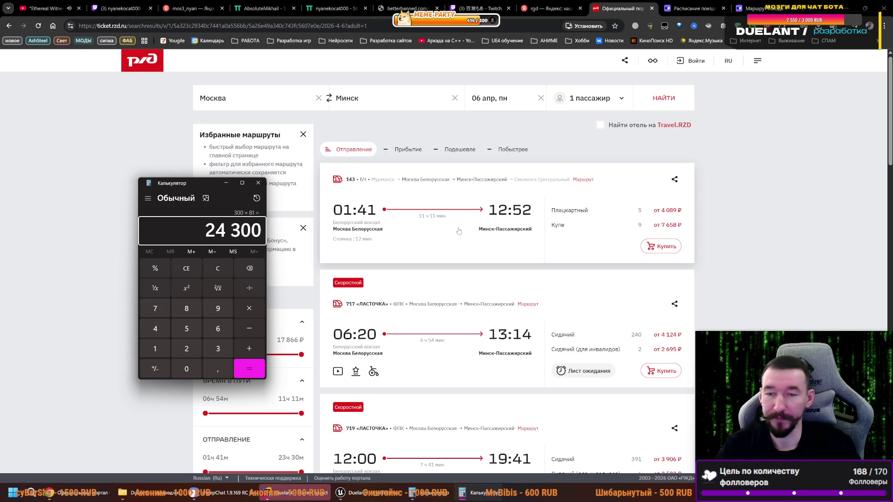
left_click_drag(216, 233, 268, 231)
left_click_drag(213, 188, 122, 167)
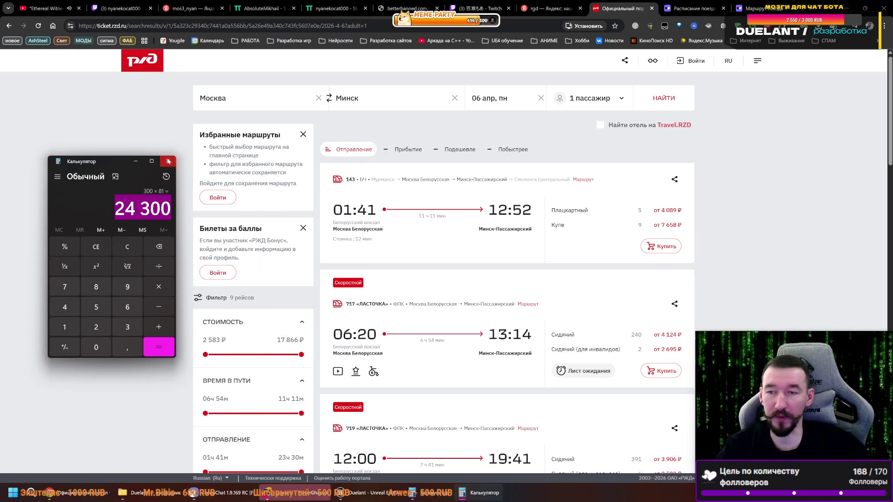
scroll(709, 236, "down", 2)
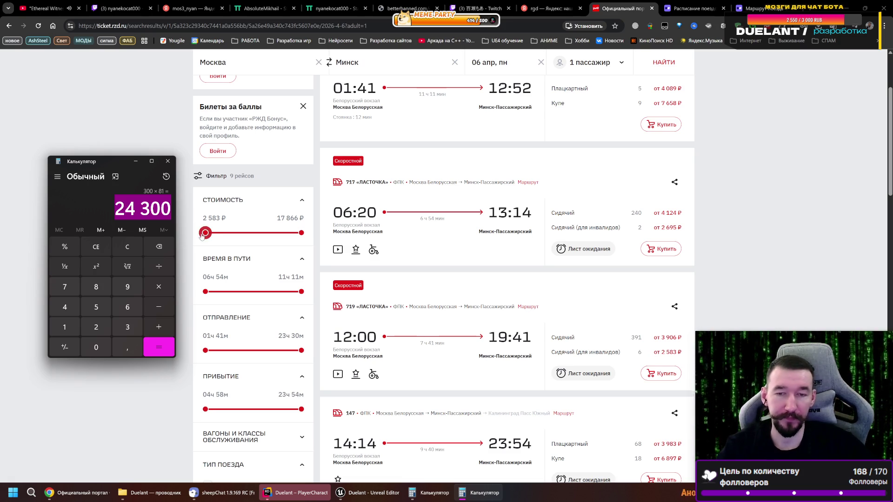
scroll(463, 214, "down", 1)
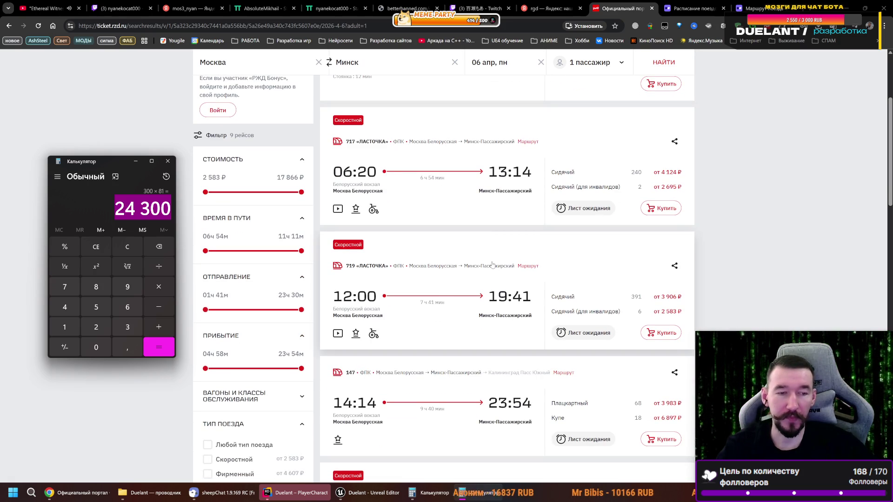
left_click_drag(109, 164, 87, 168)
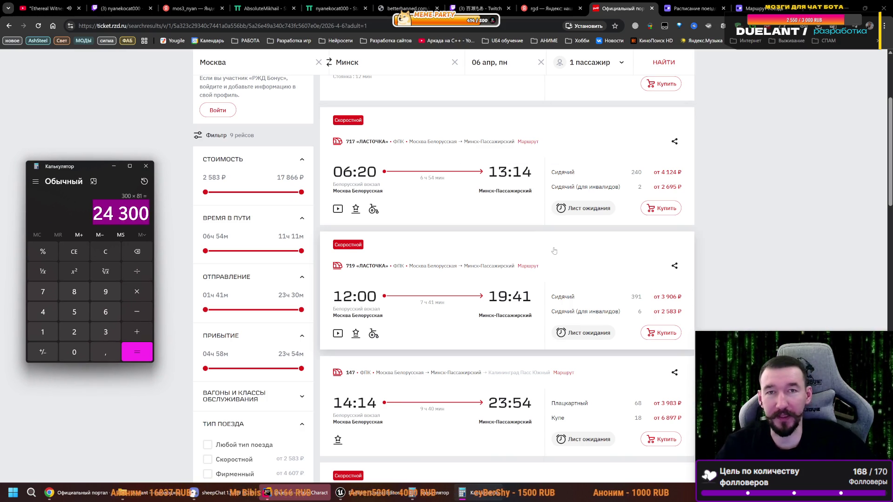
left_click_drag(93, 213, 149, 212)
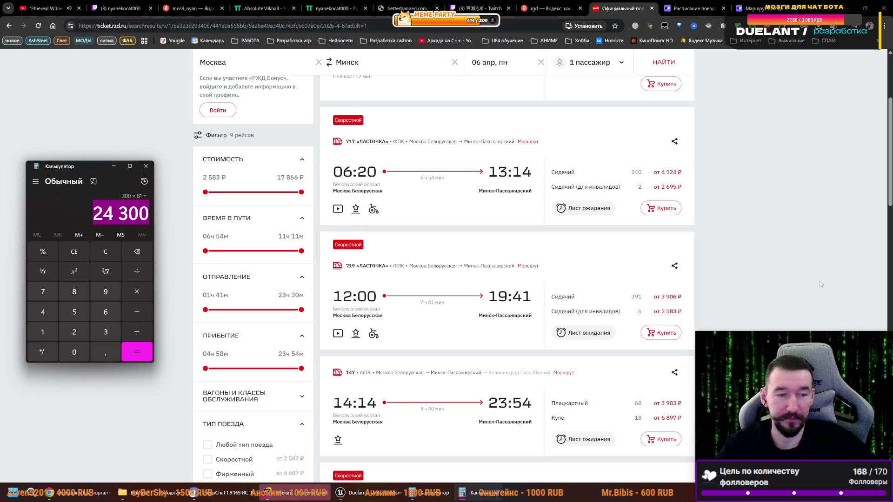
scroll(716, 229, "down", 2)
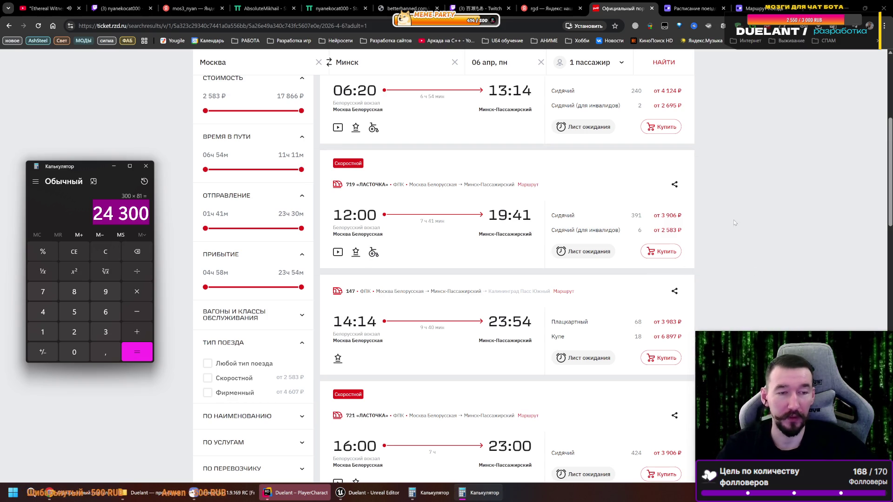
mouse_move(621, 223)
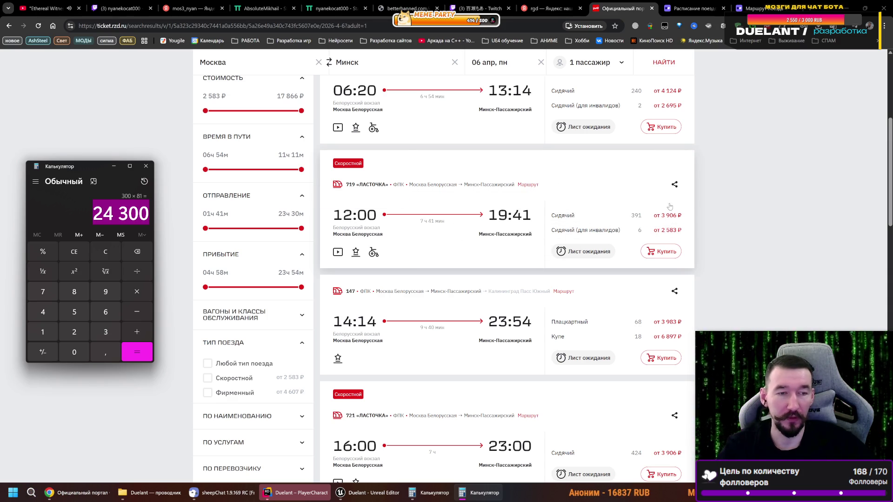
mouse_move(667, 223)
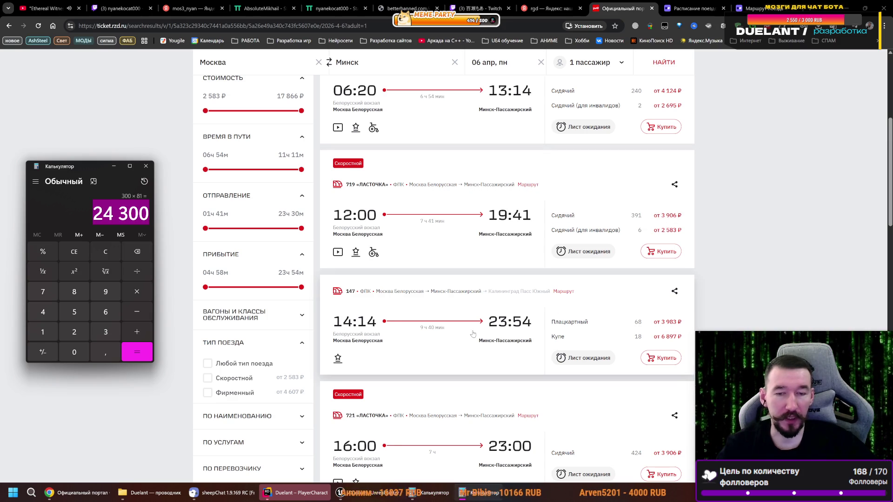
mouse_move(626, 328)
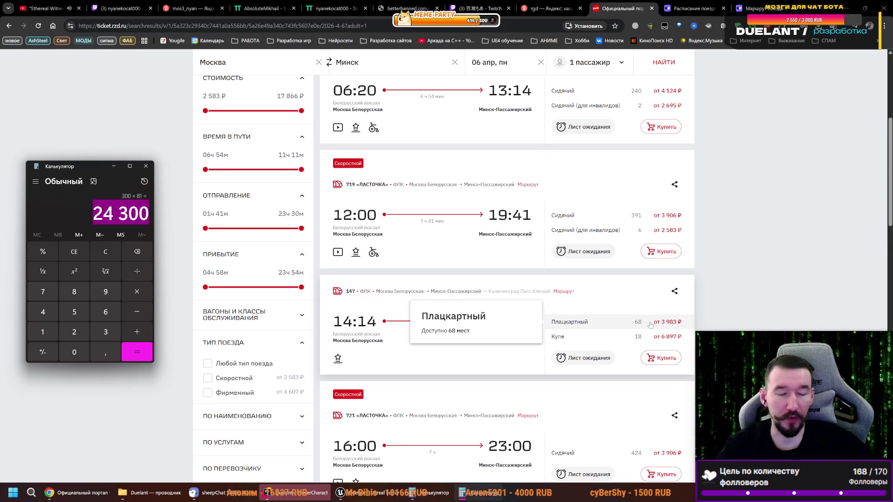
scroll(650, 324, "down", 2)
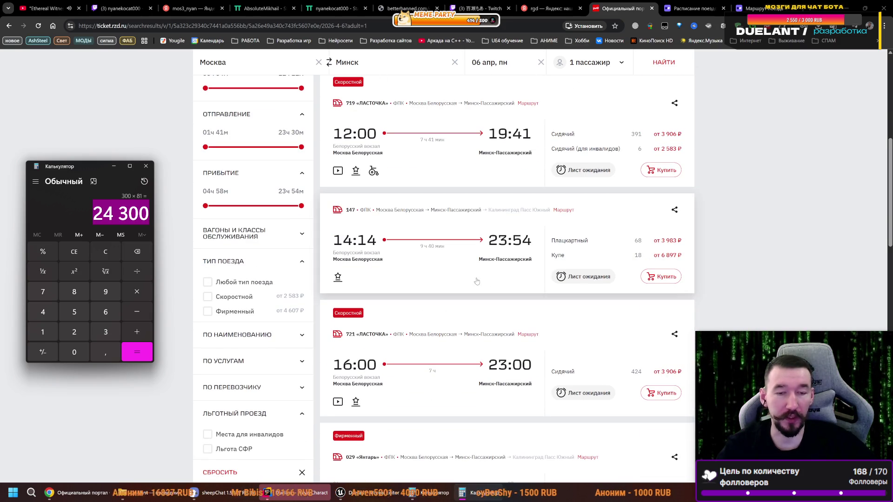
scroll(477, 281, "down", 5)
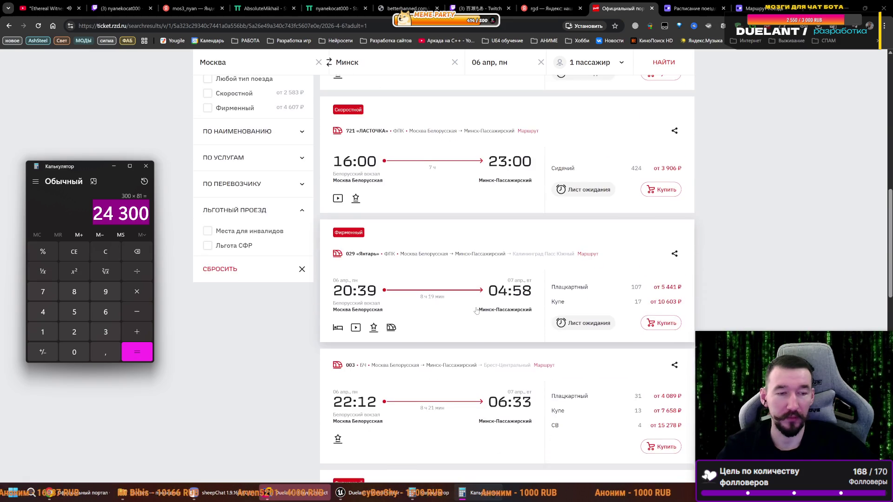
scroll(477, 310, "down", 4)
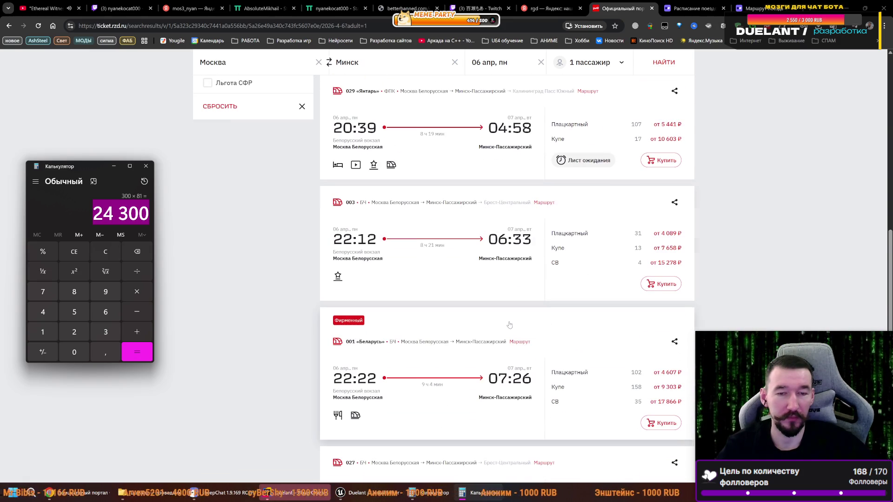
scroll(510, 325, "down", 5)
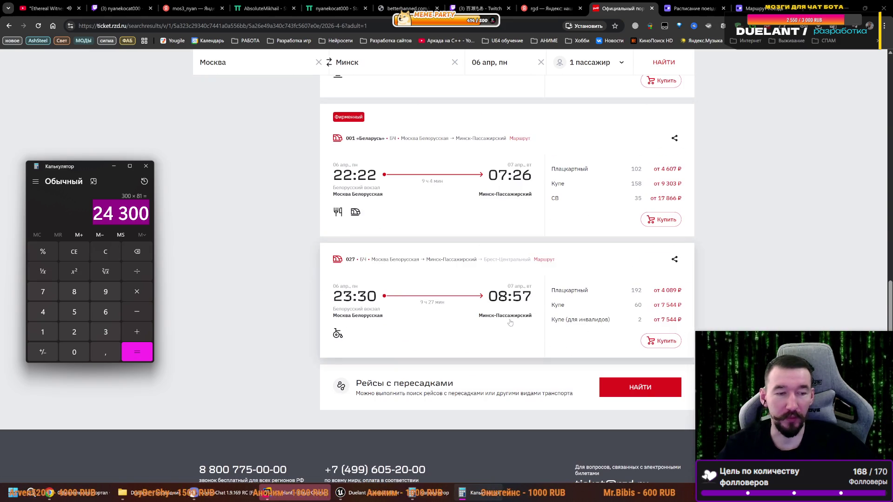
scroll(509, 322, "up", 20)
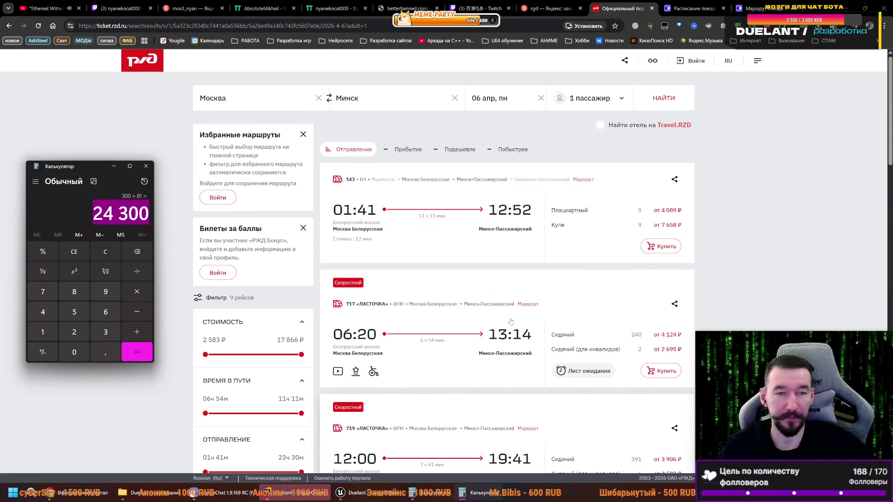
left_click(530, 288)
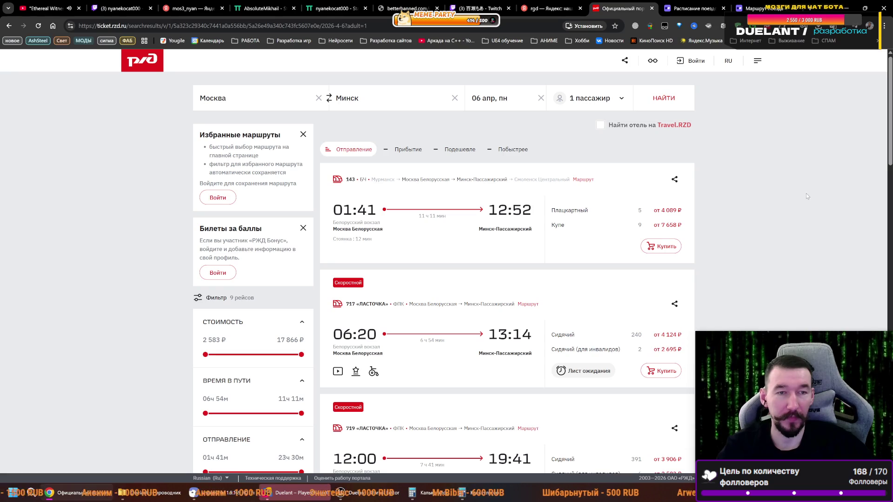
- Close the eight ticket, stream and statistics tabs, then minimize Chrome from the YouTube tab
left_click(652, 9)
left_click(652, 9)
left_click(651, 8)
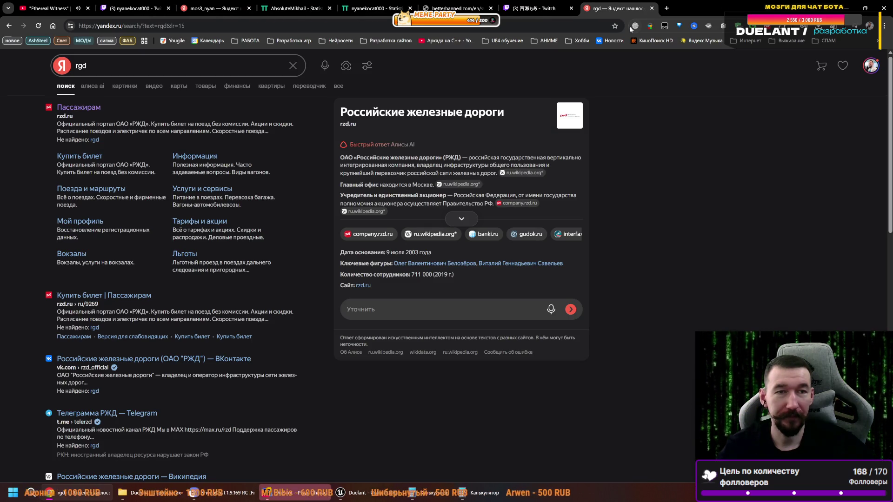
left_click(651, 8)
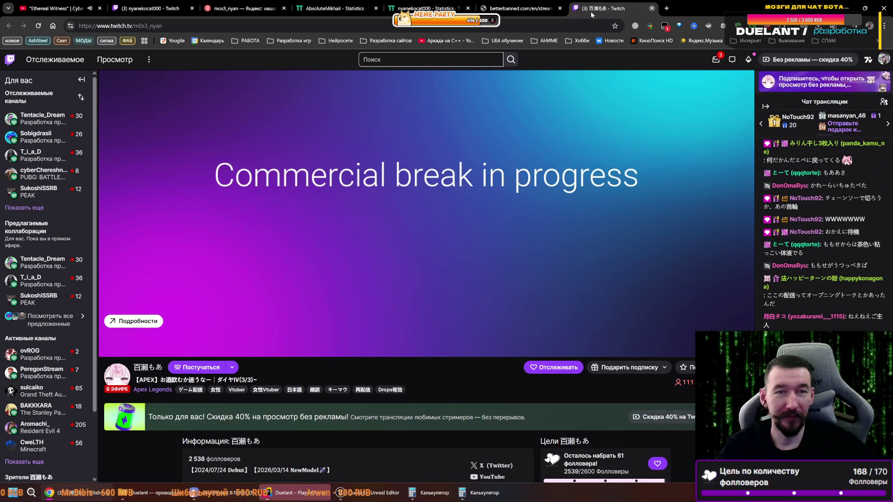
left_click(651, 8)
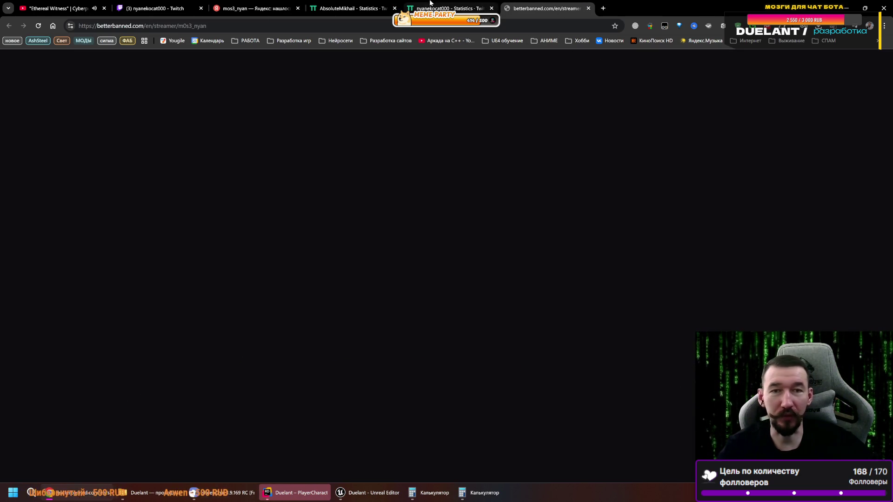
left_click(588, 8)
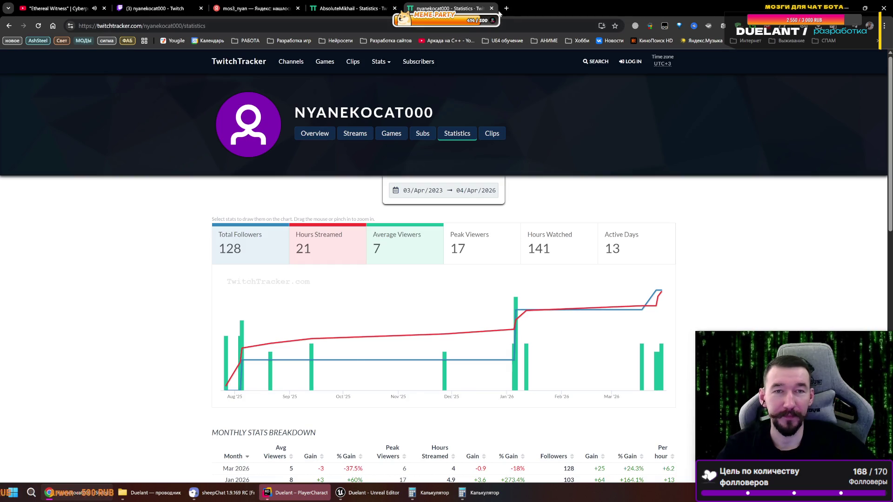
left_click(492, 8)
left_click(395, 8)
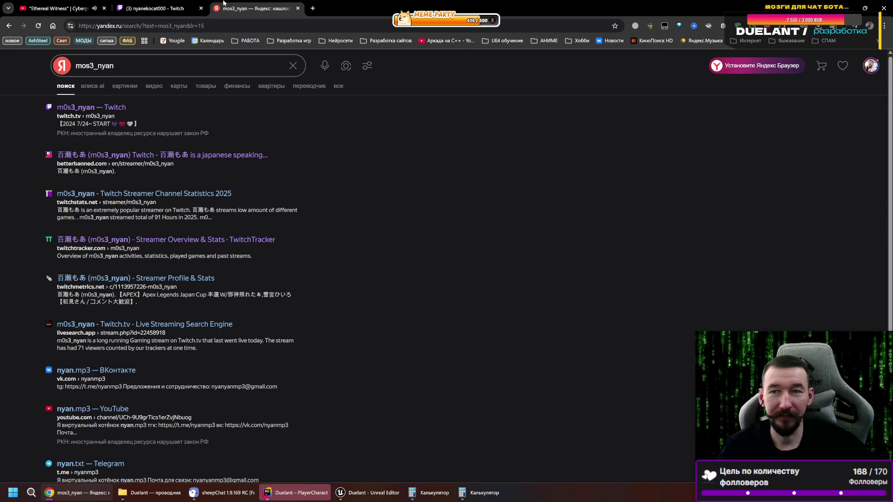
left_click(297, 9)
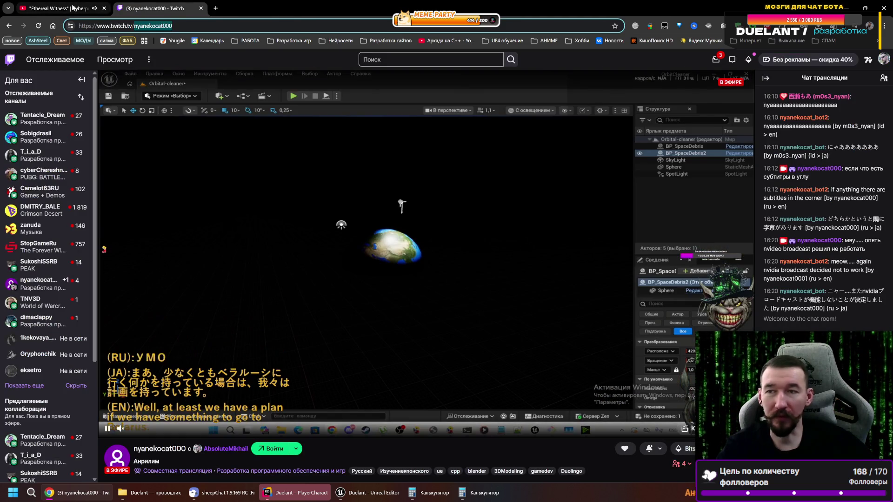
left_click(73, 8)
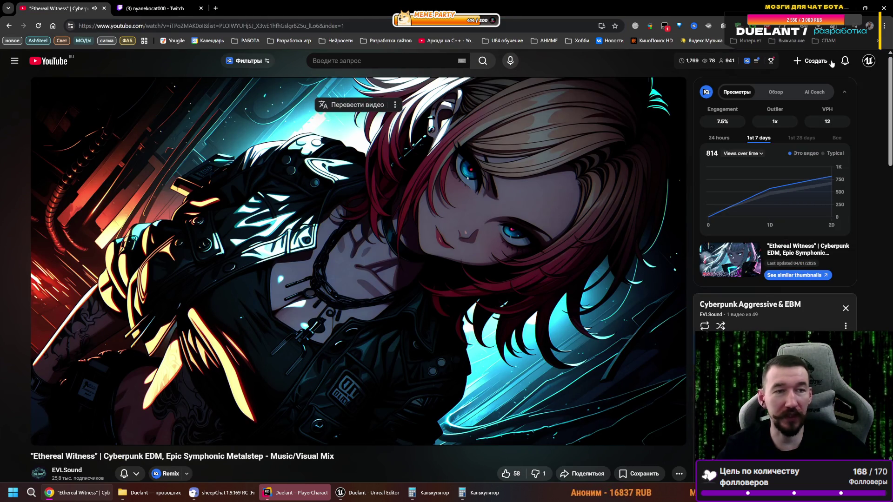
left_click(846, 8)
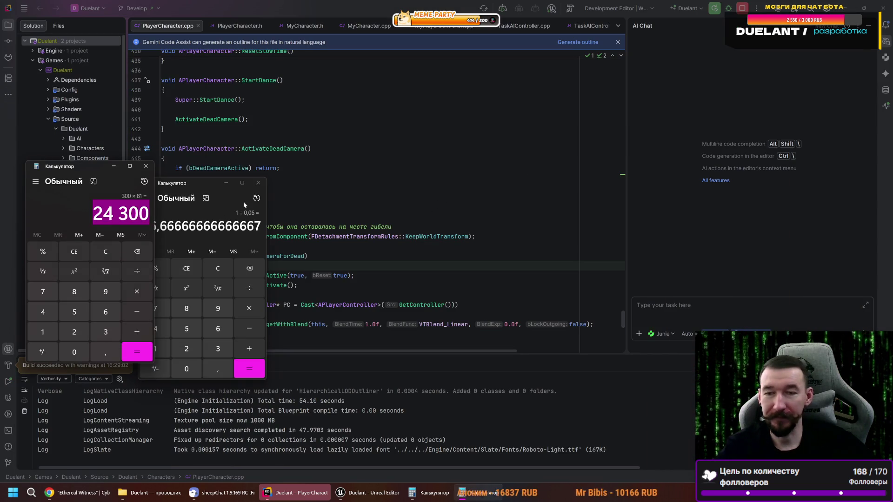
- Close both calculator windows, return to Unreal Editor and confirm opening the seven assets
left_click(258, 182)
left_click(146, 166)
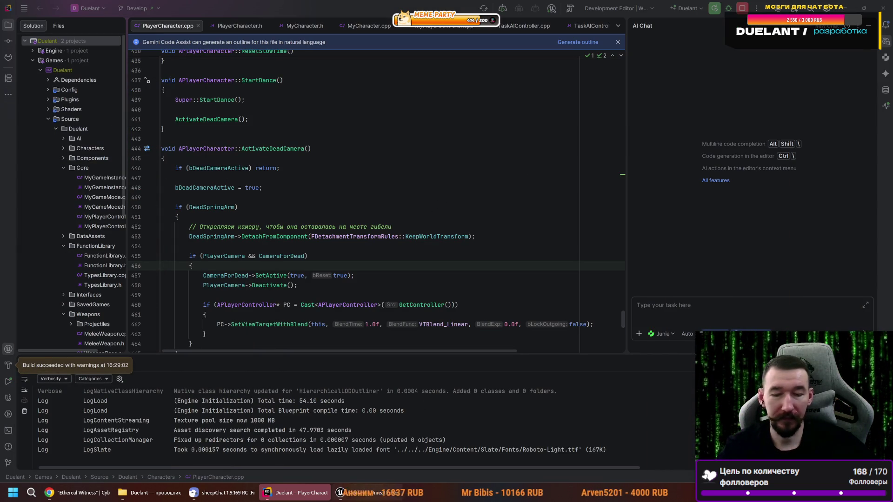
key("alt+Tab")
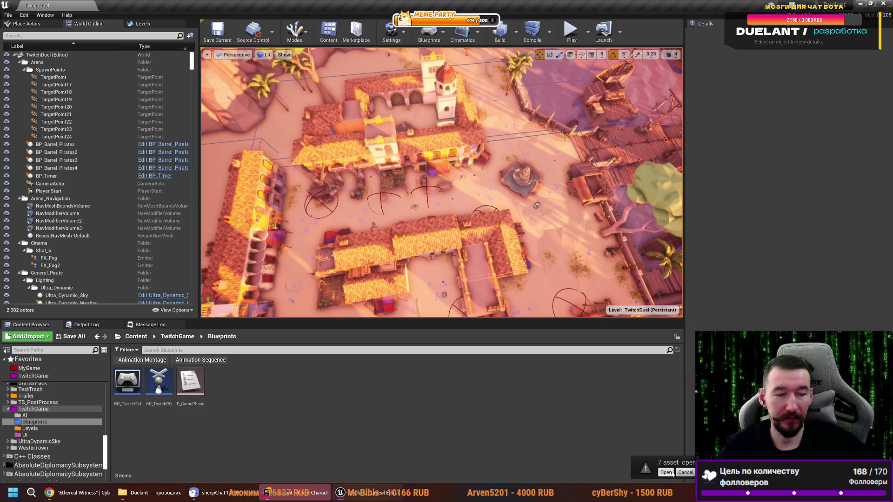
left_click(671, 474)
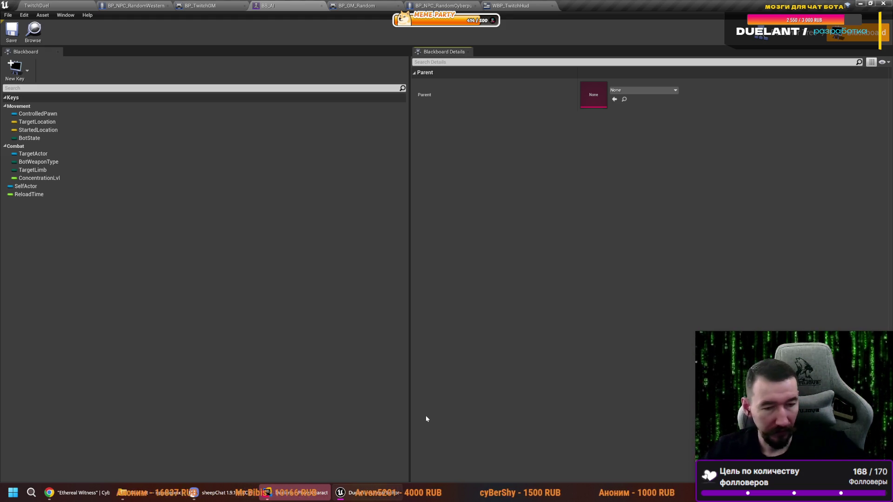
- Go back to the TwitchDuel level, open a game blueprint, then switch to Chrome
left_click(37, 5)
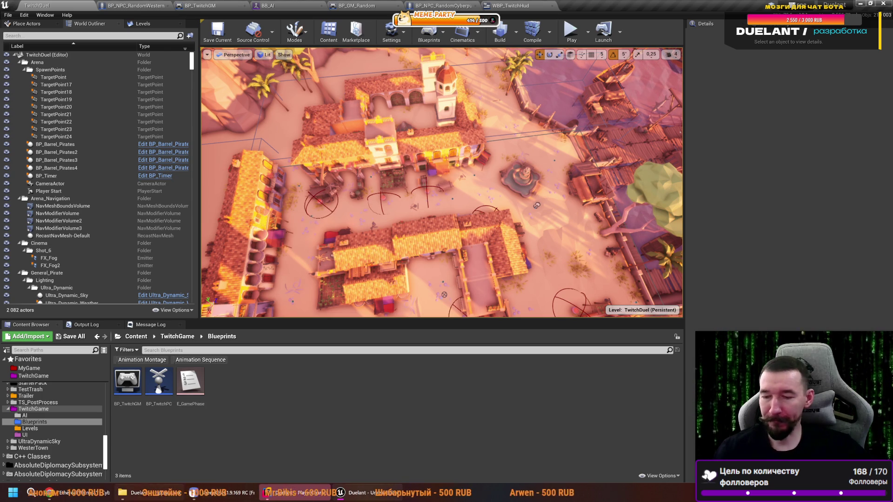
double_click(158, 381)
key("alt+Tab")
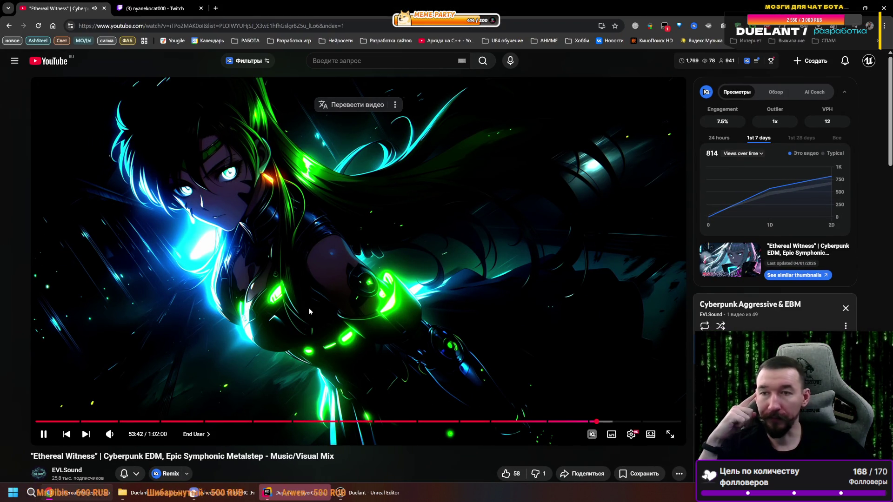
- Launch Sublime Merge from the Windows search recent apps to show the TwitchBot history
mouse_move(251, 500)
mouse_move(281, 499)
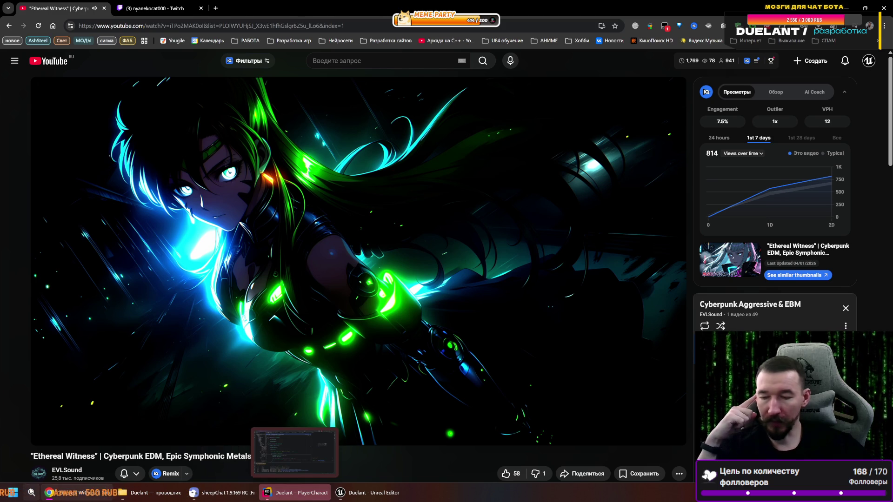
left_click(32, 492)
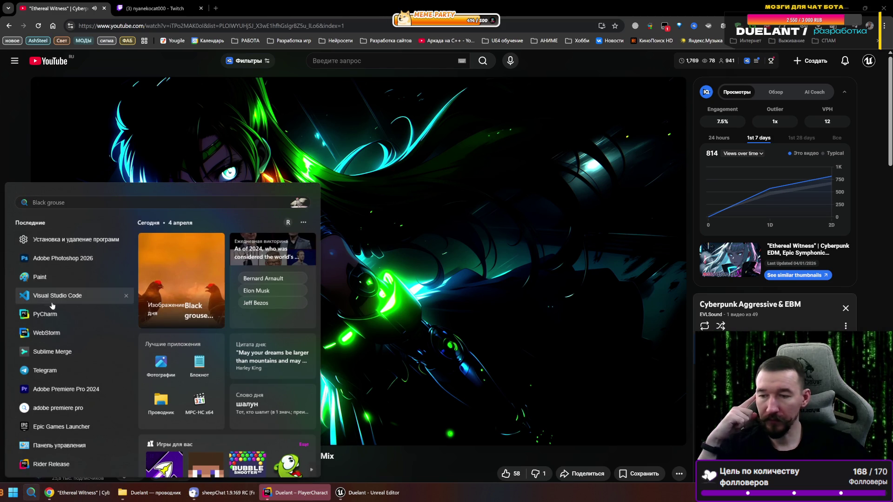
left_click(301, 281)
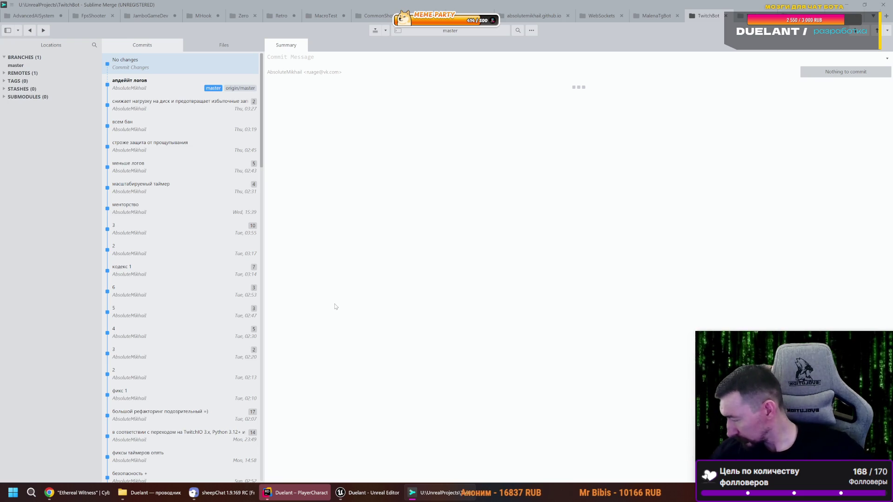
- Switch to Chrome and bring up the streamer's live Twitch tab
mouse_move(368, 493)
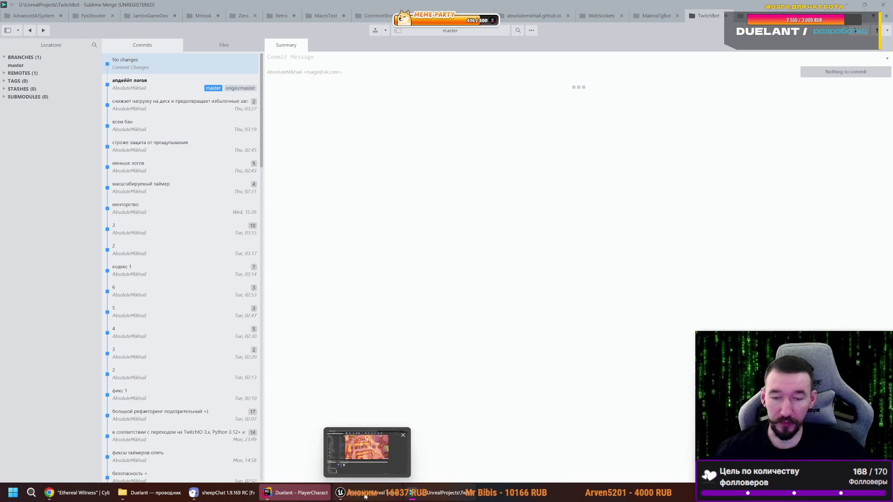
key("alt+Tab")
key("ctrl+Tab")
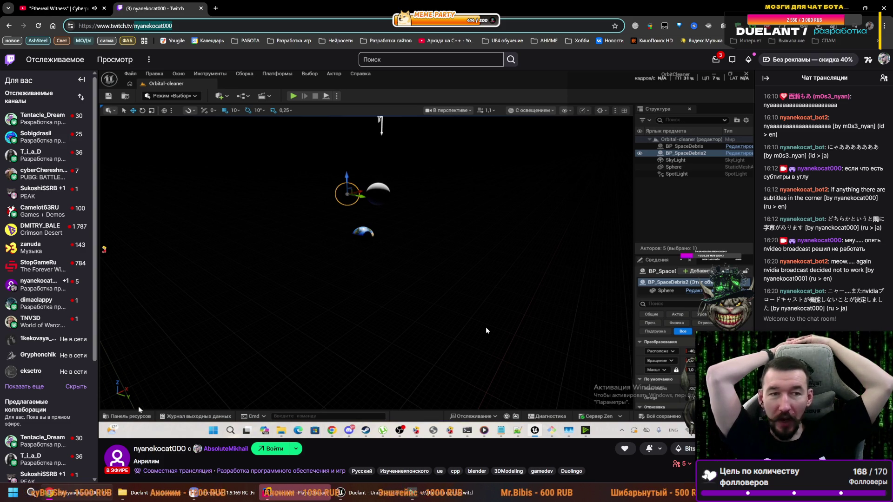
- Switch Chrome to the YouTube tab and bring Sublime Merge back to the front
mouse_move(202, 368)
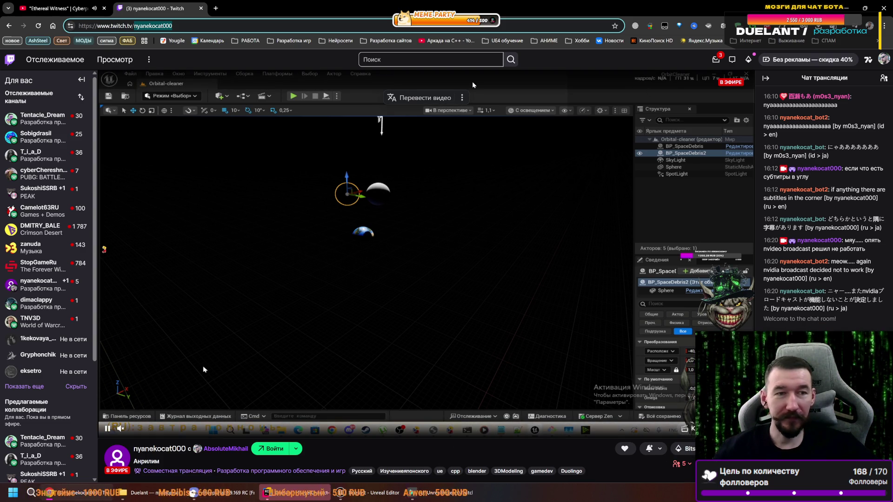
left_click(65, 8)
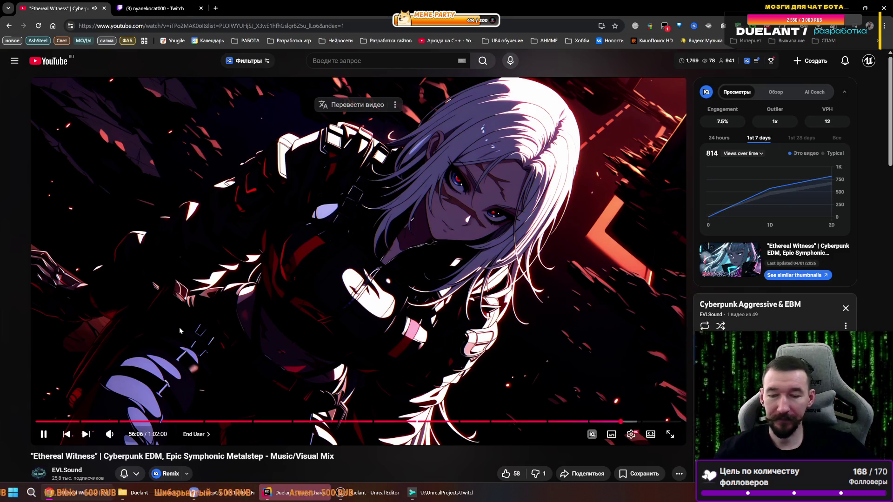
mouse_move(368, 493)
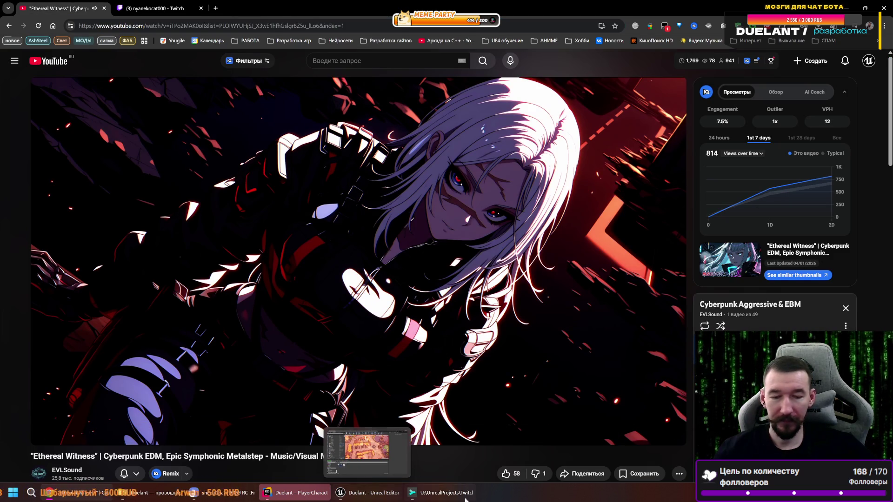
left_click(442, 493)
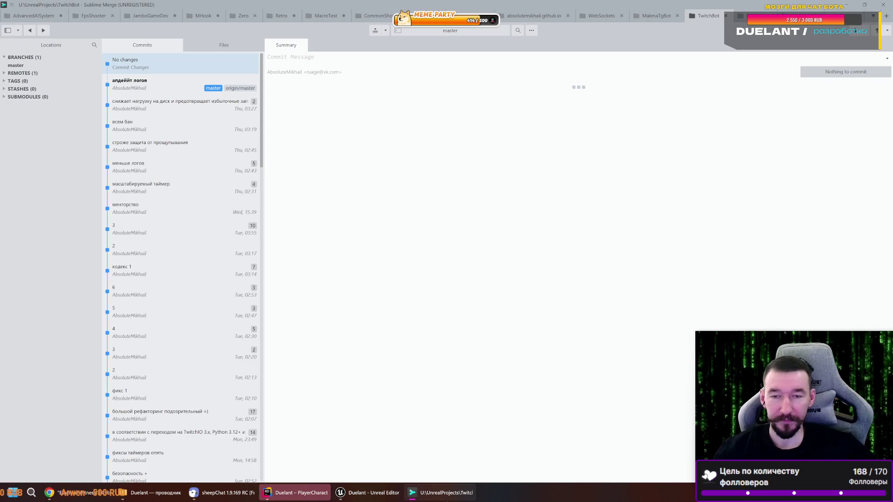
- Inspect the Duelant repo's latest commit and its unstaged BP_TwitchGM.uasset change, then return to Unreal
left_click(150, 86)
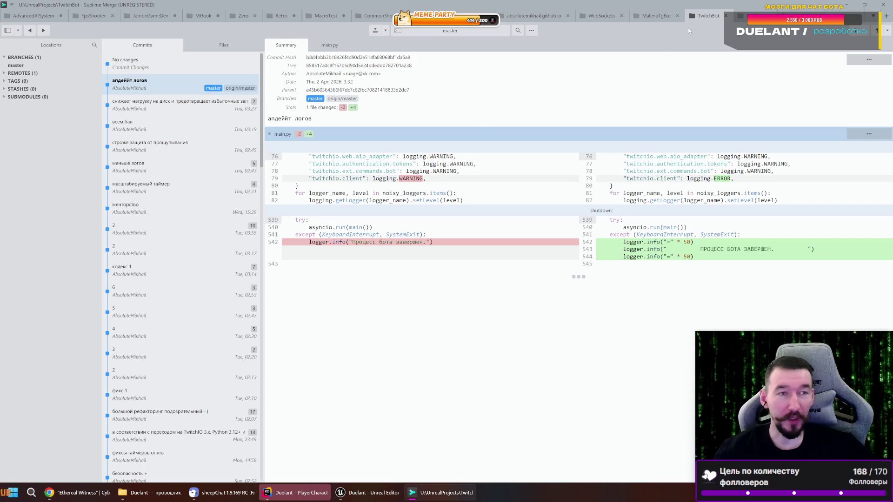
left_click(753, 16)
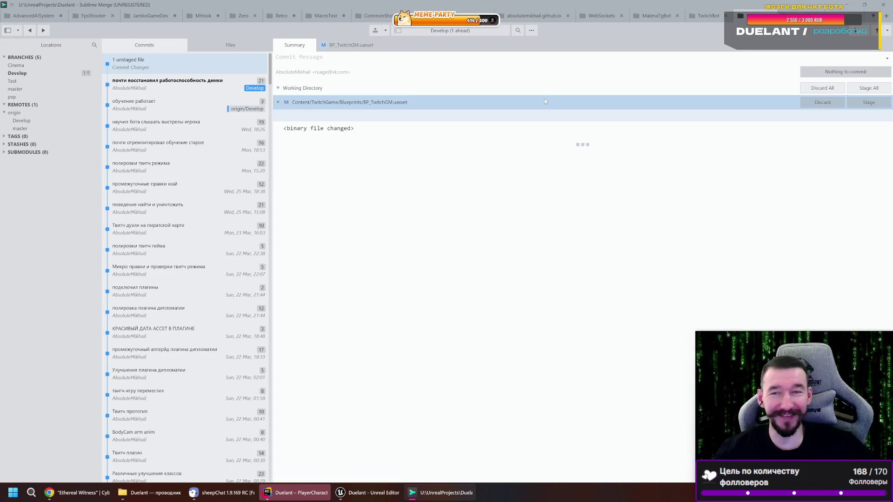
left_click(186, 84)
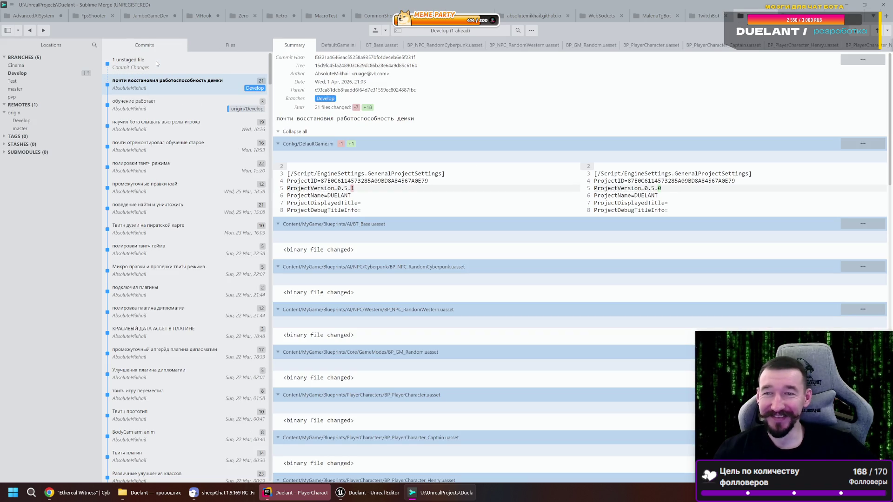
left_click(156, 61)
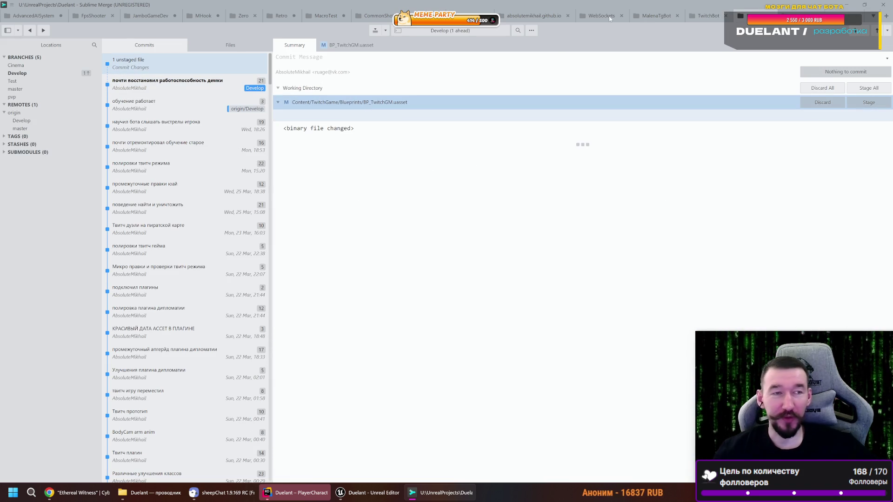
left_click(370, 495)
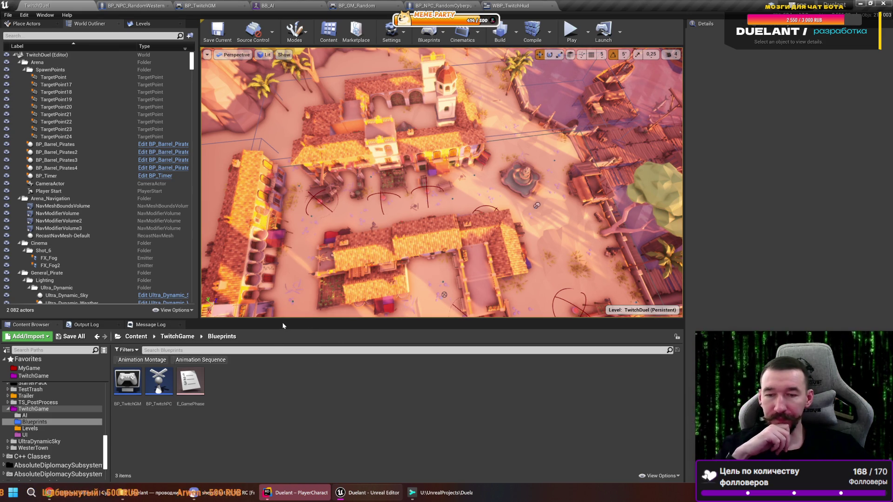
- Browse Content > MyGame > Maps > Sub and load the Pirates_Sub map
left_click(9, 411)
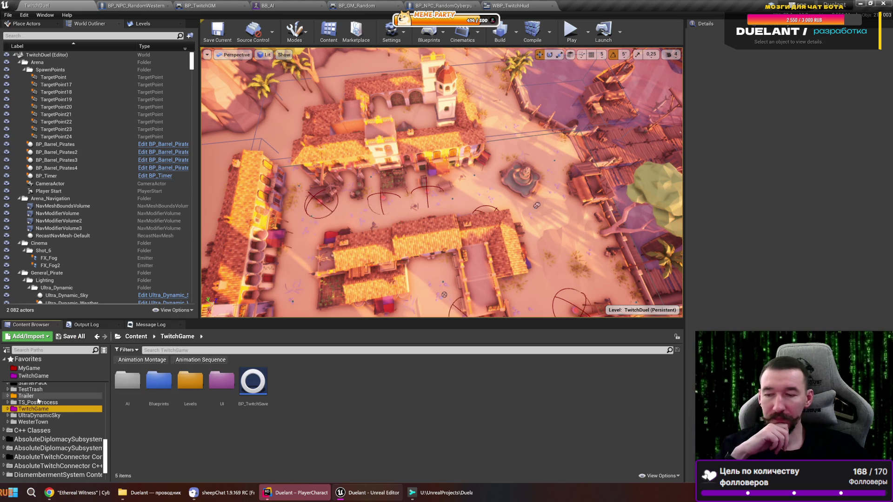
left_click(189, 381)
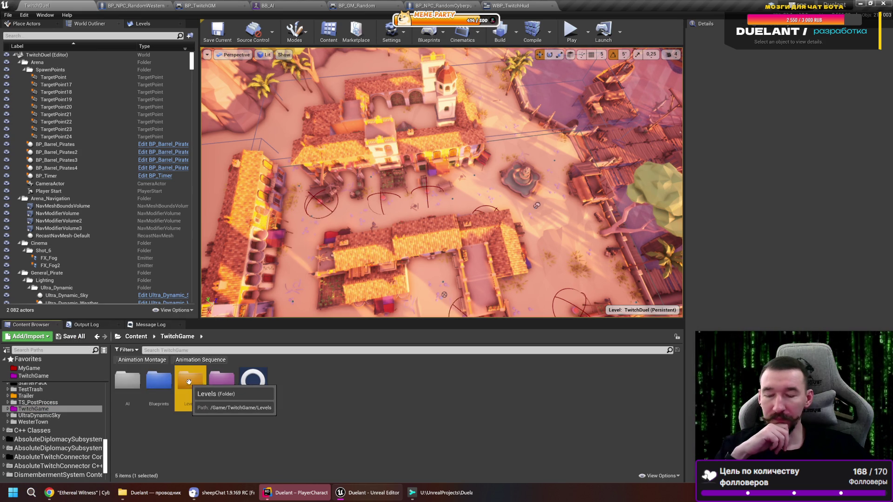
double_click(188, 382)
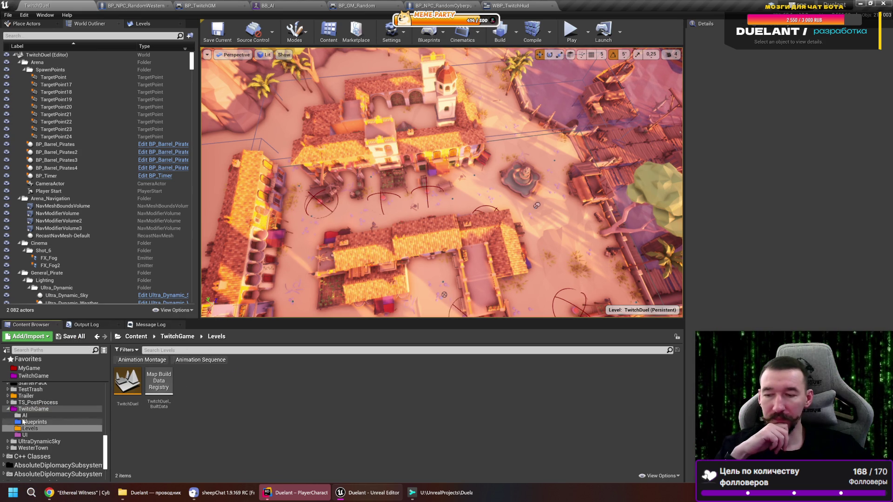
left_click(29, 368)
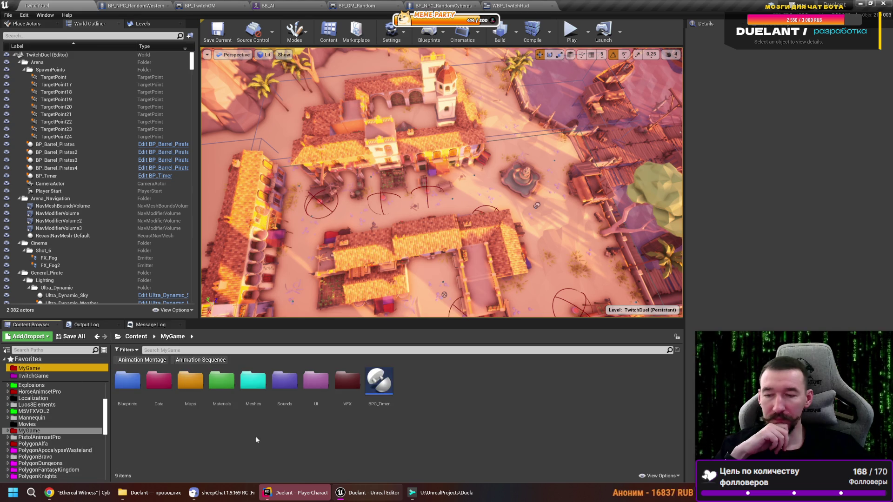
double_click(190, 381)
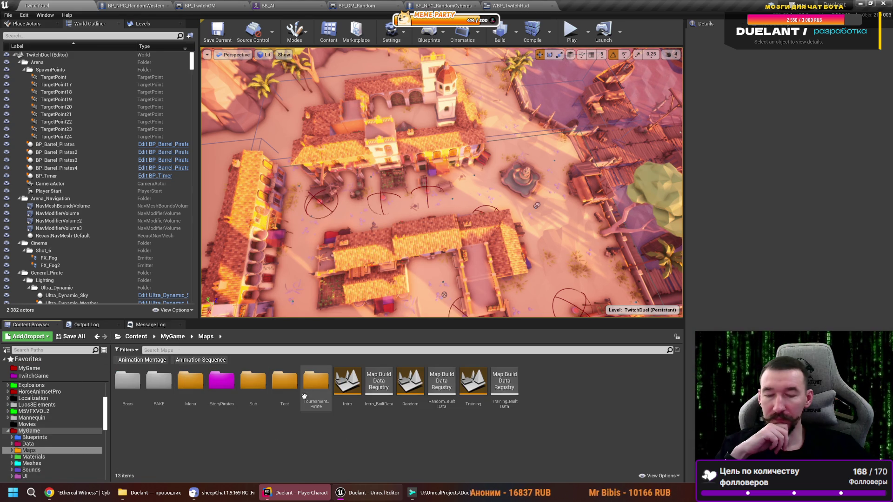
double_click(251, 378)
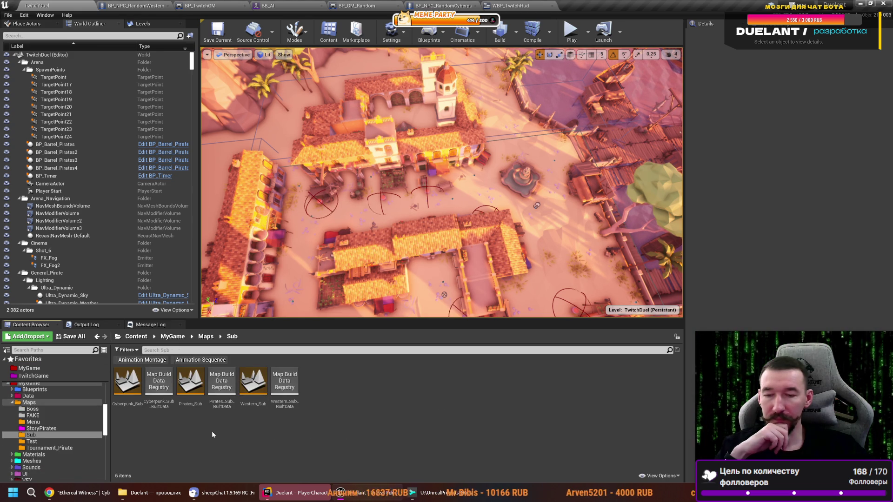
double_click(191, 382)
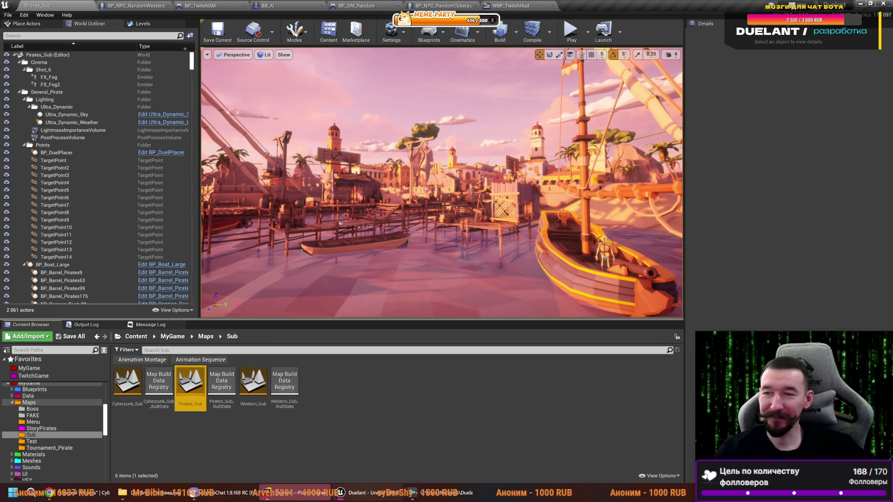
- Focus the viewport on the rooftop TargetPoint and show the Place Actors list
double_click(53, 160)
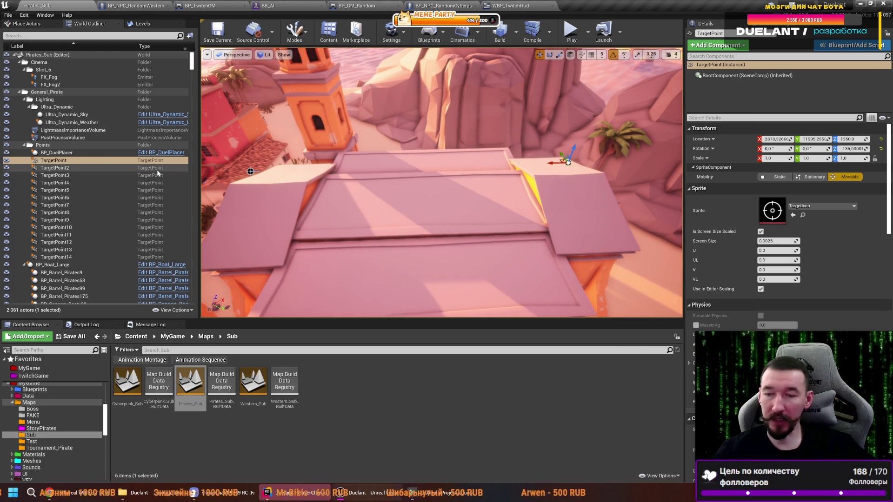
left_click(34, 25)
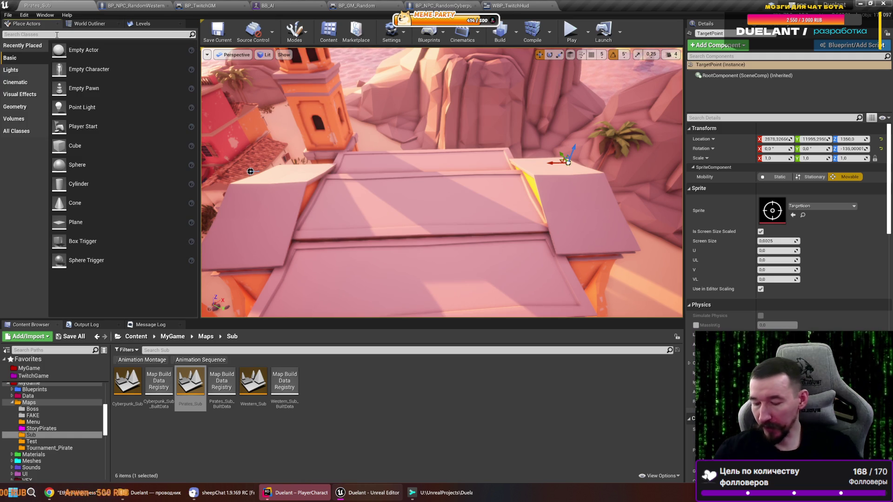
- Place a Nav Mesh Bounds Volume on the roof, rotated -35 degrees to follow it
type("nav")
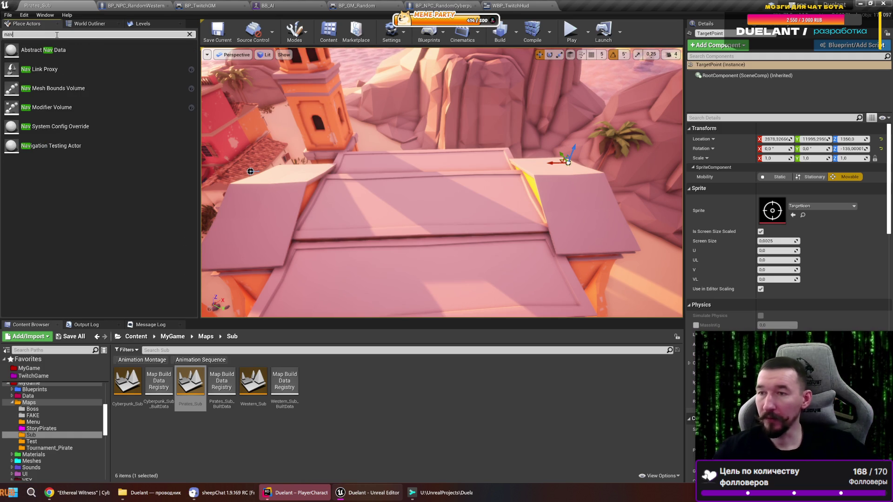
mouse_move(51, 108)
left_mouse_down()
mouse_move(218, 135)
mouse_move(390, 201)
mouse_move(382, 179)
left_mouse_up()
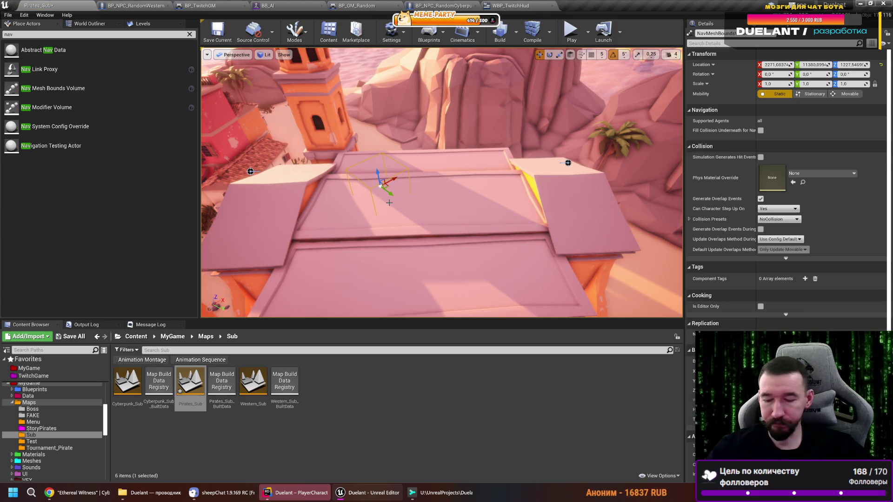
key("e")
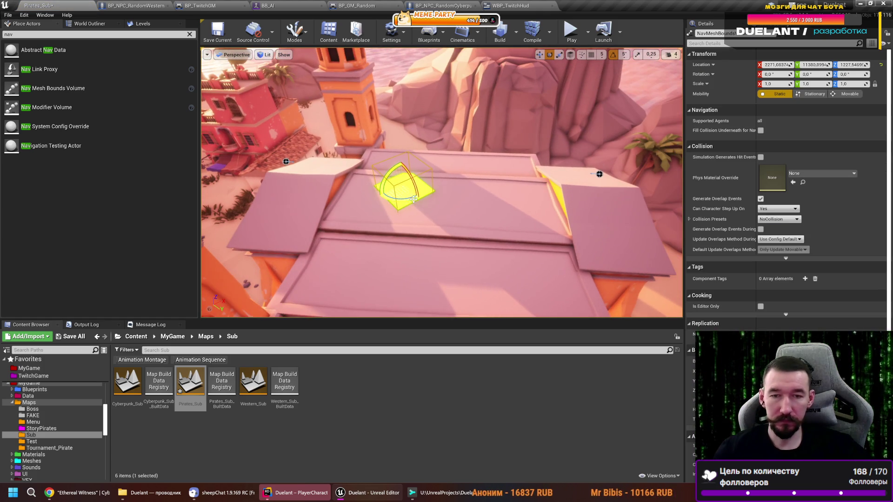
left_click_drag(426, 175, 412, 170)
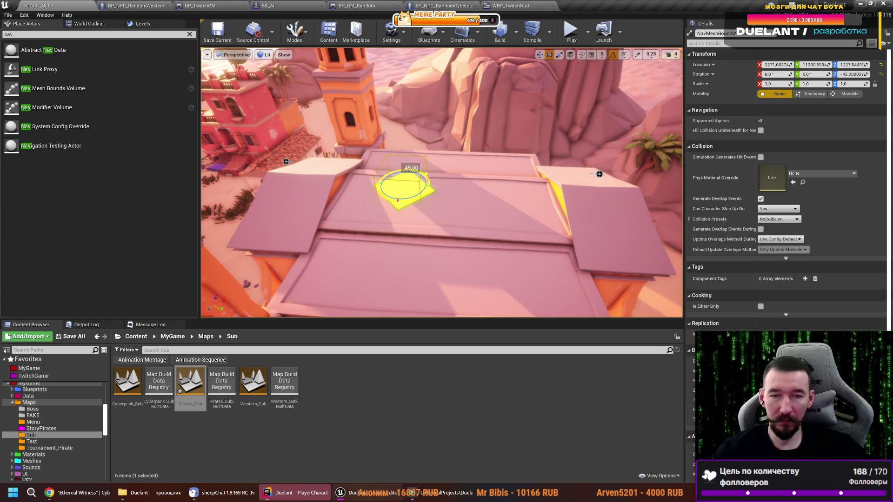
key("w")
- Fit the volume over the central building and nudge it so the rooftop nav mesh rebuilds
scroll(405, 175, "up", 3)
left_click_drag(454, 225, 457, 215)
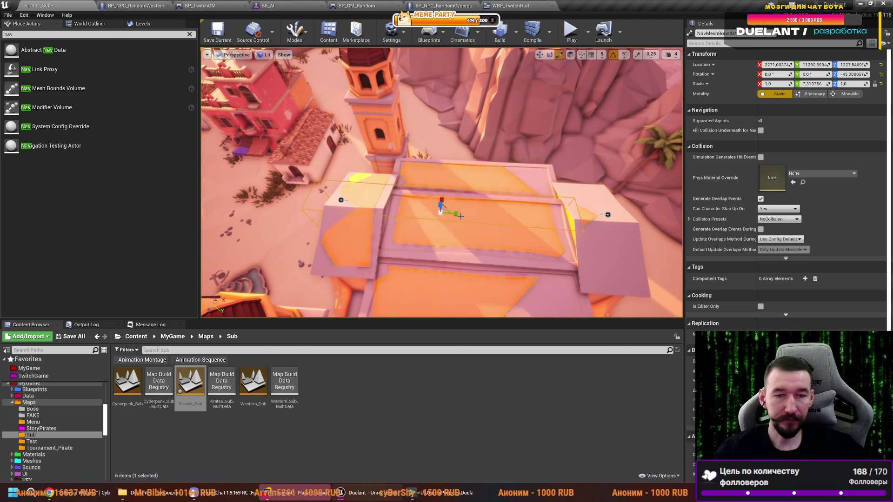
key("w")
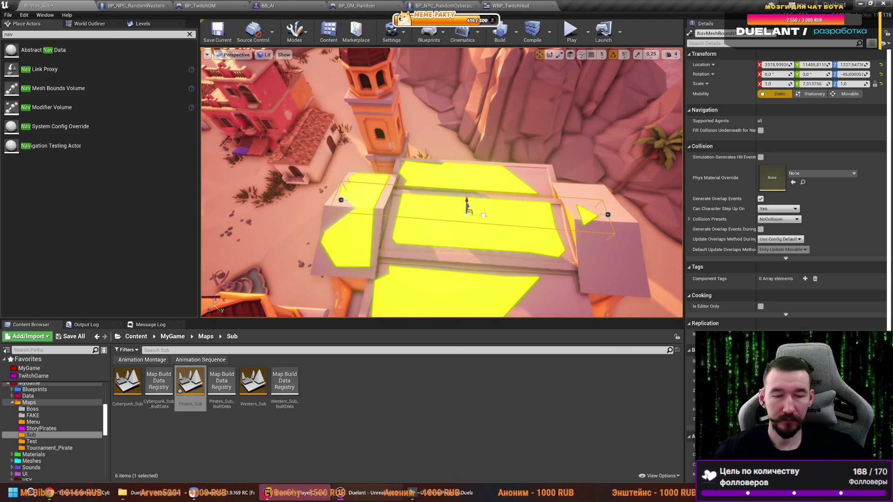
left_click_drag(484, 216, 484, 204)
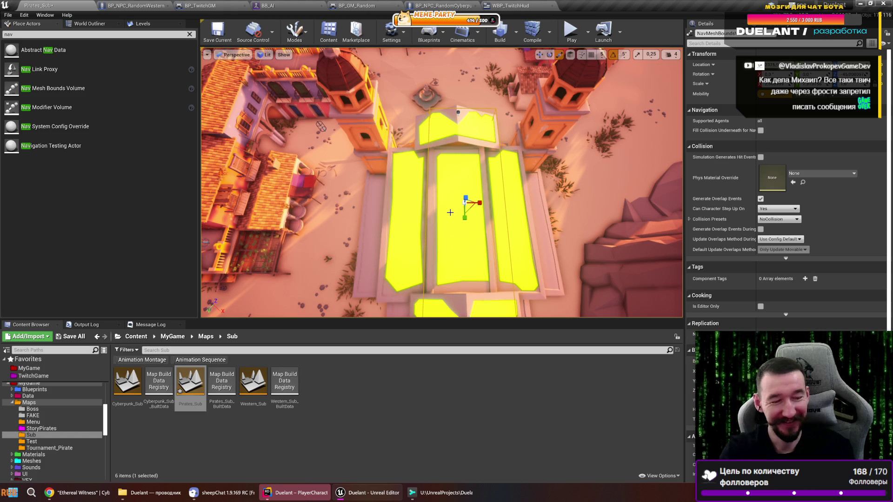
mouse_move(440, 235)
left_mouse_down()
mouse_move(458, 132)
mouse_move(463, 187)
left_mouse_up()
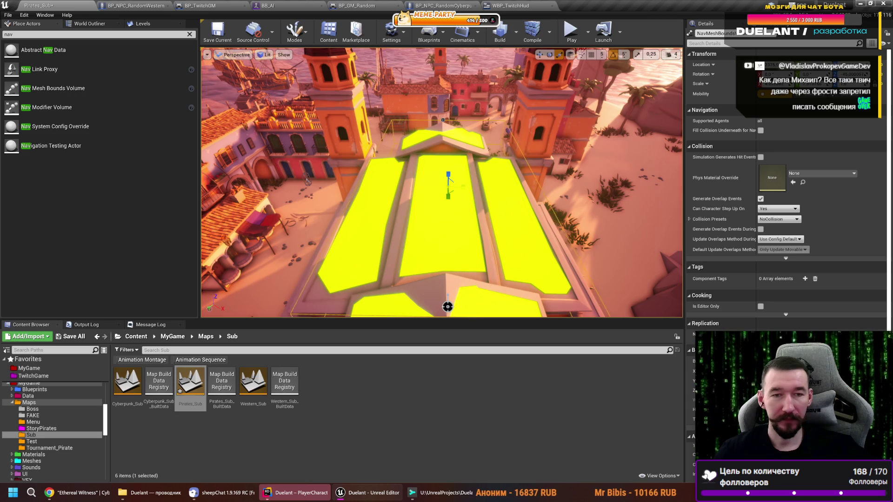
mouse_move(446, 305)
left_mouse_down()
mouse_move(446, 233)
mouse_move(356, 145)
mouse_move(468, 84)
mouse_move(636, 101)
mouse_move(449, 145)
mouse_move(502, 174)
mouse_move(554, 159)
mouse_move(421, 175)
left_mouse_up()
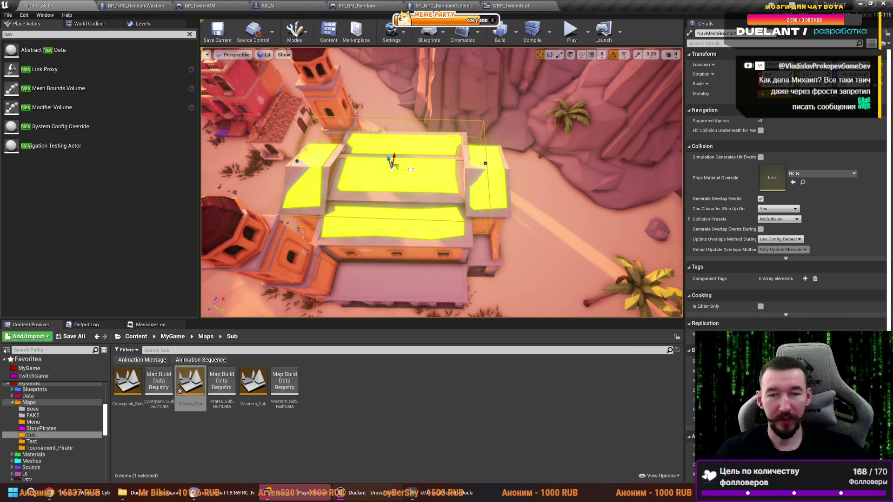
left_click_drag(447, 173, 394, 189)
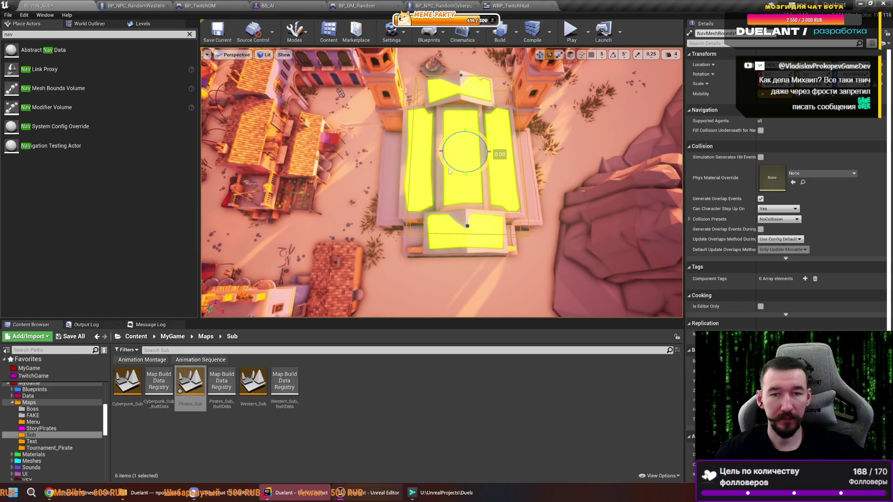
key("w")
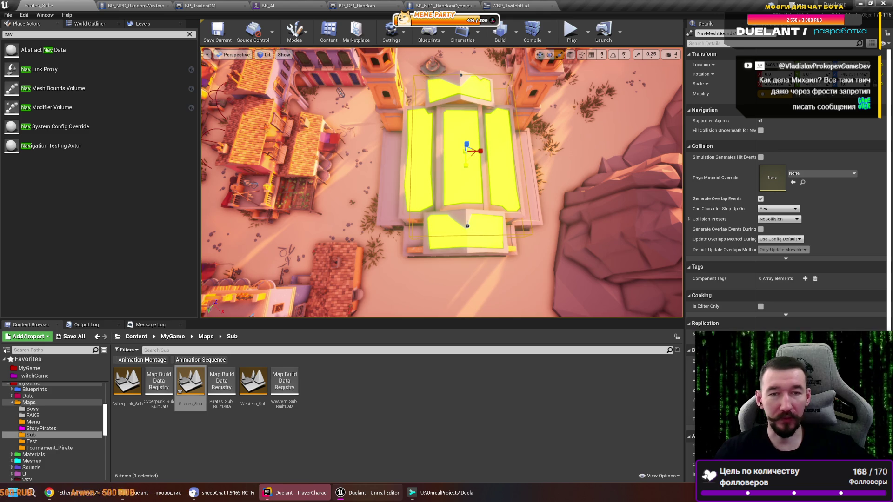
left_click(465, 158)
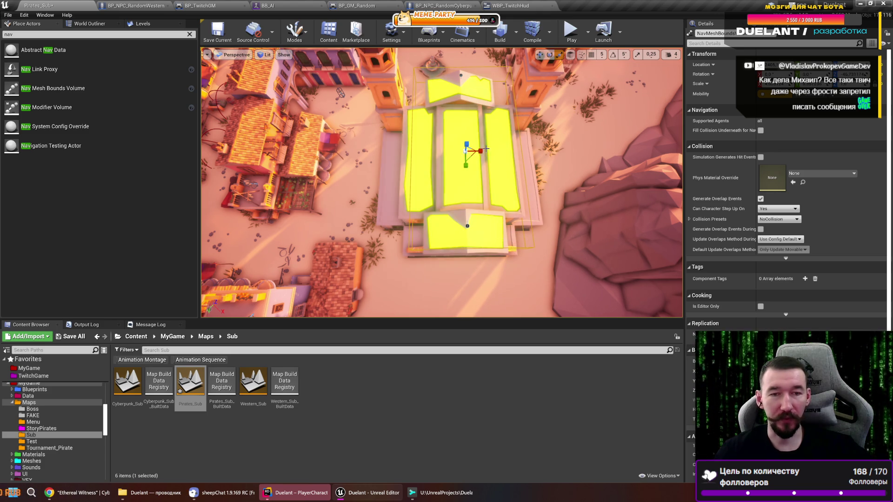
mouse_move(465, 158)
left_mouse_down()
mouse_move(474, 132)
mouse_move(483, 170)
left_mouse_up()
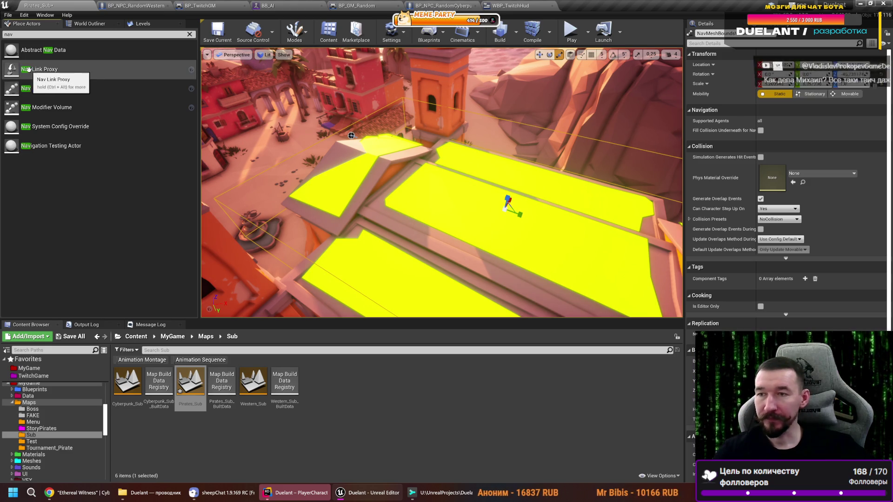
- Place a NavLinkProxy on the central rooftop with its right point snapped down to the lower roof
left_click(379, 175)
mouse_move(379, 176)
left_mouse_down()
mouse_move(354, 190)
mouse_move(360, 179)
left_mouse_up()
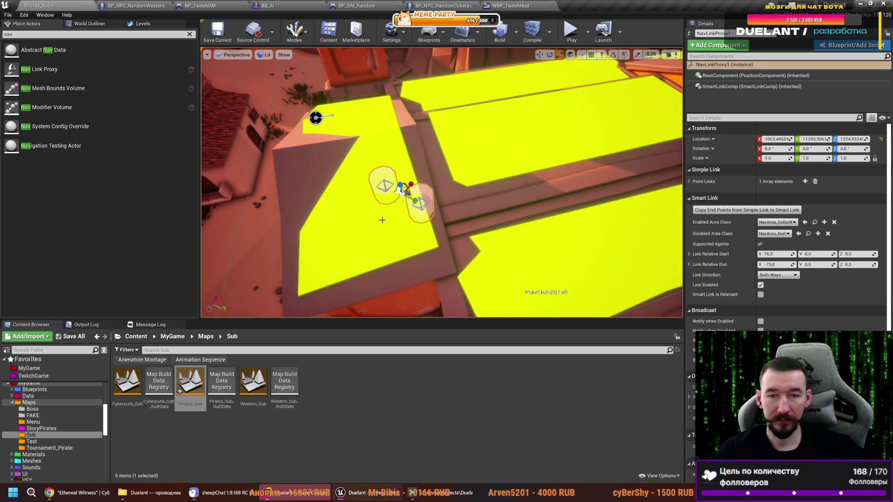
mouse_move(446, 240)
left_mouse_down()
mouse_move(447, 228)
mouse_move(393, 201)
left_mouse_up()
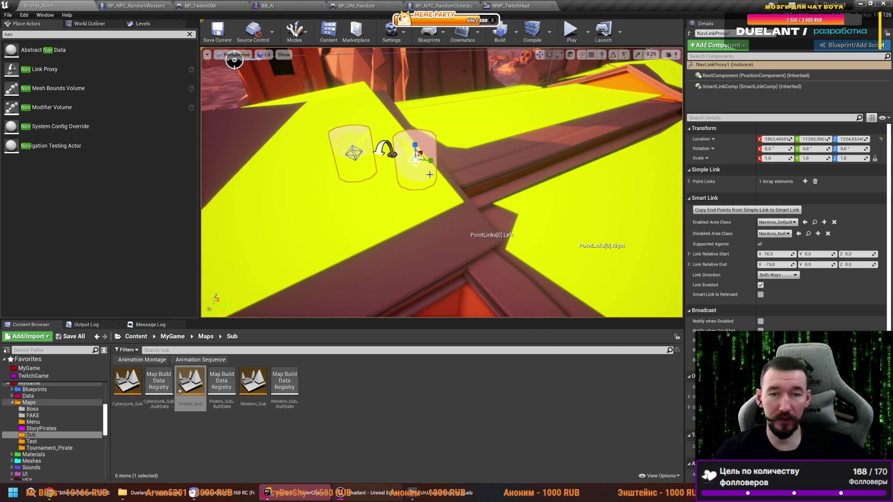
mouse_move(426, 162)
left_mouse_down()
mouse_move(470, 160)
mouse_move(556, 208)
left_mouse_up()
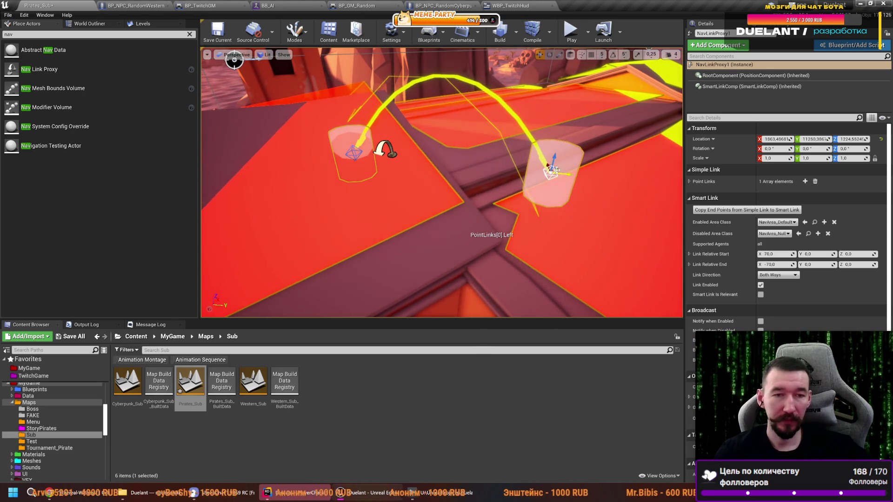
left_click_drag(556, 170, 557, 159)
mouse_move(480, 194)
left_mouse_down()
mouse_move(491, 170)
mouse_move(483, 176)
mouse_move(419, 167)
mouse_move(411, 181)
left_mouse_up()
key("End")
left_click_drag(433, 138, 454, 144)
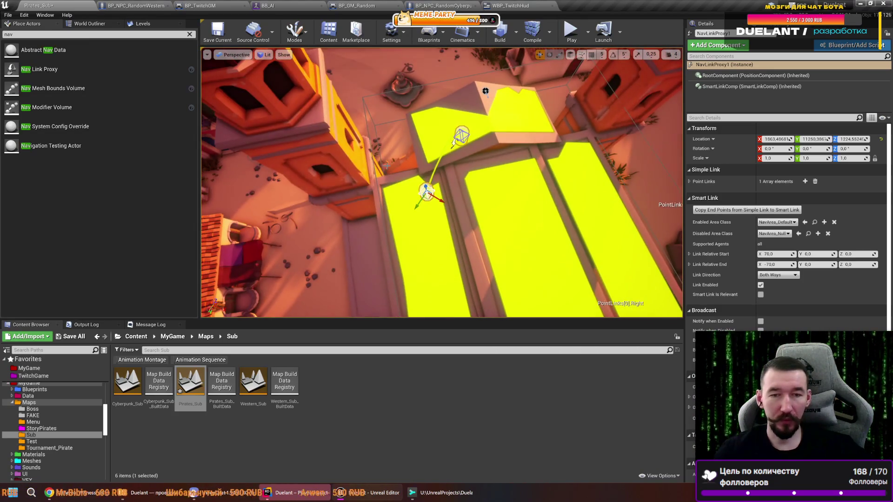
- In the World Outliner, focus NavLinkProxy1 and add the NavMeshBoundsVolume to the selection
left_click(89, 23)
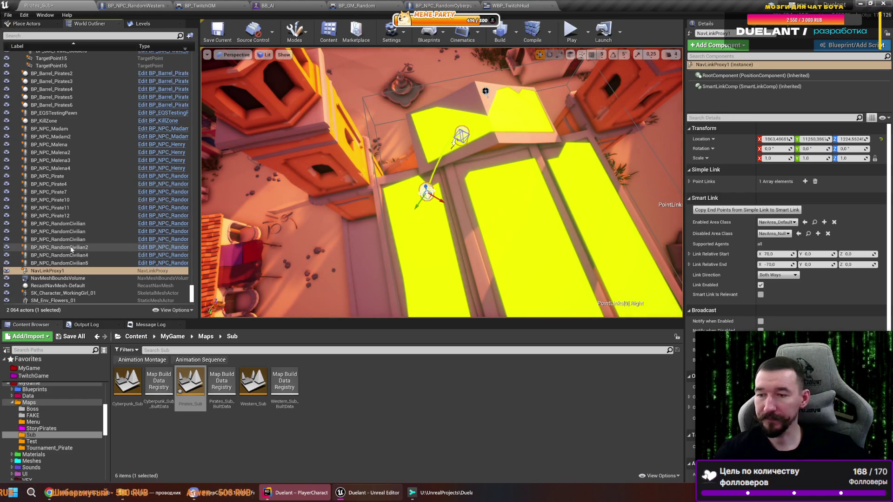
key("f")
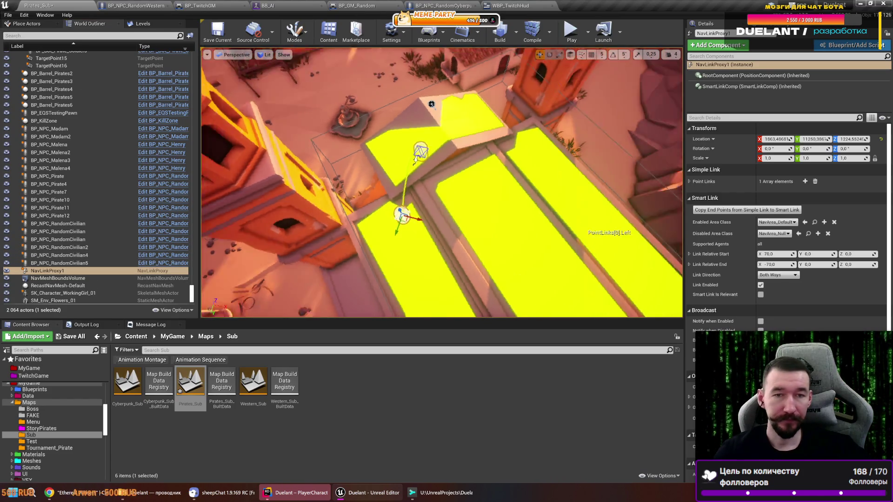
mouse_move(428, 192)
left_mouse_down()
mouse_move(427, 204)
mouse_move(428, 193)
mouse_move(493, 186)
left_mouse_up()
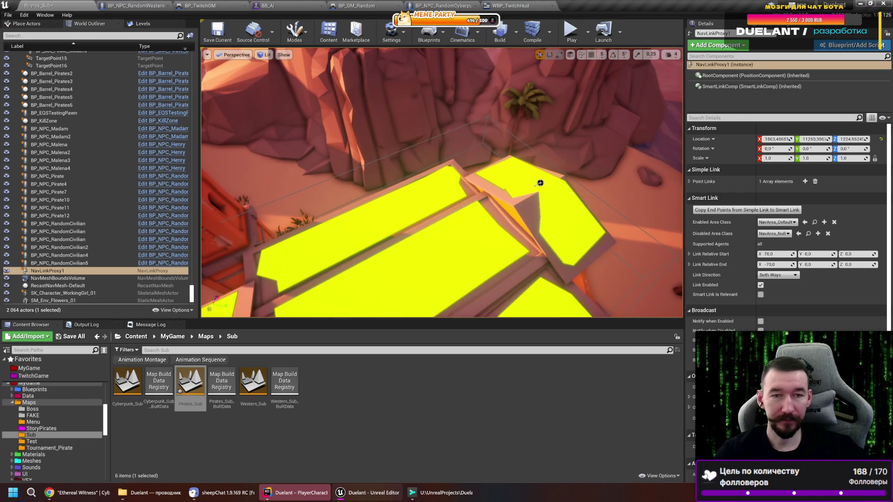
left_click(487, 120, "ctrl")
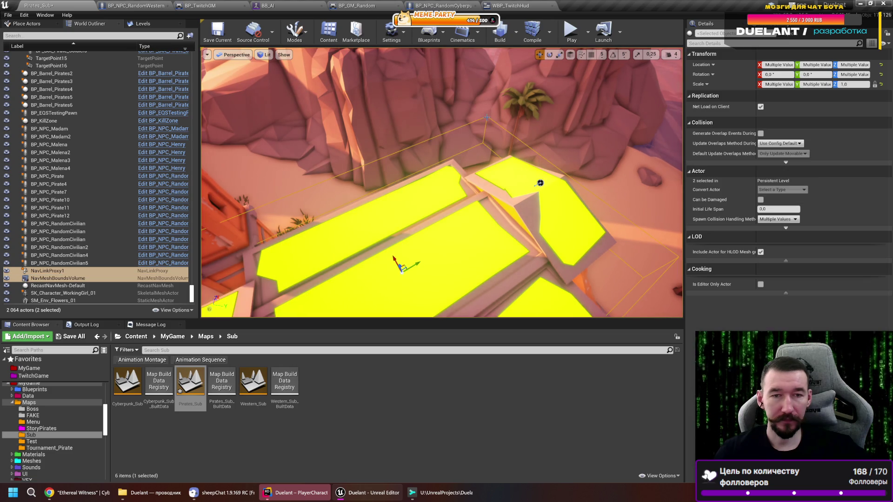
- Put NavLinkProxy1 and the NavMeshBoundsVolume in a new NavArena folder; collapse StaticMeshes and WaterBattles
key("f")
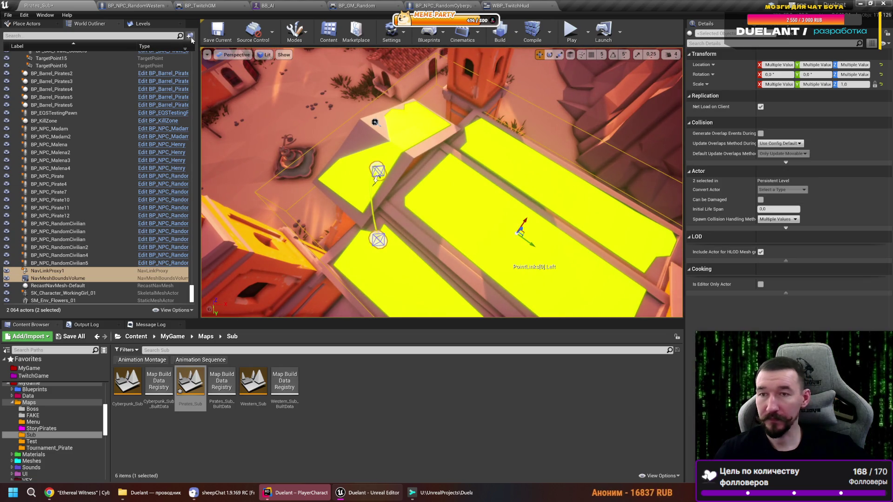
left_click(190, 36)
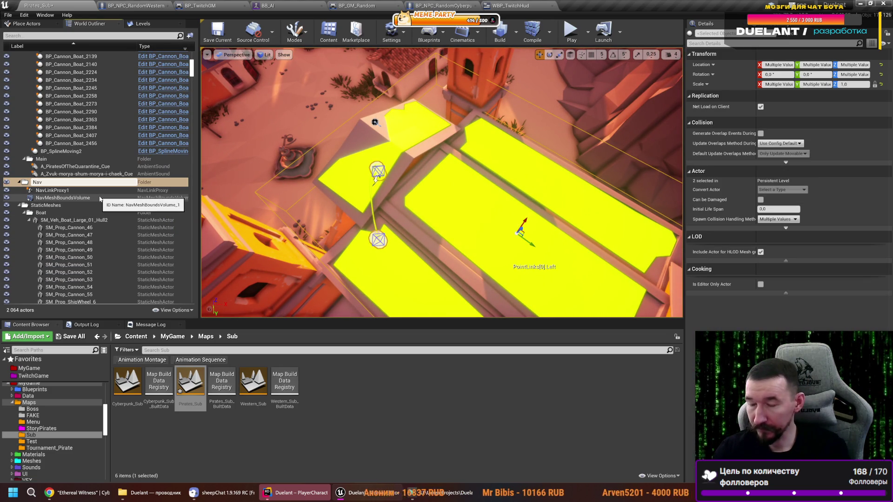
type("NavArena")
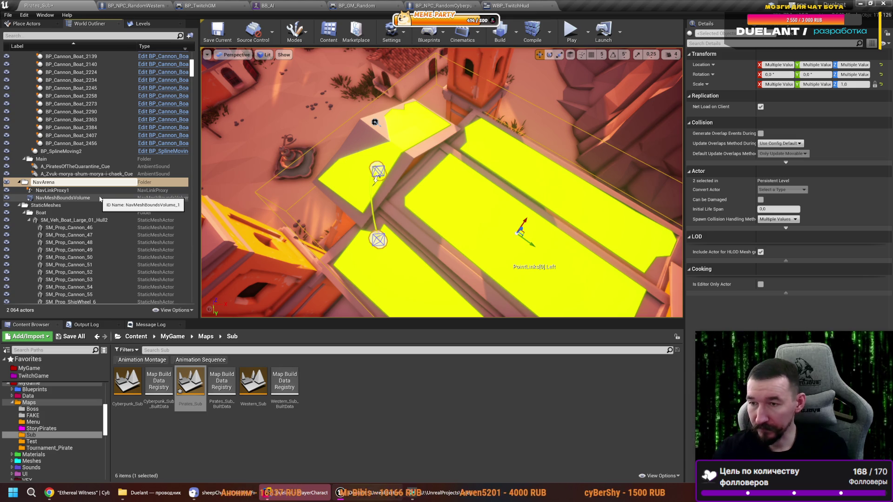
key("Return")
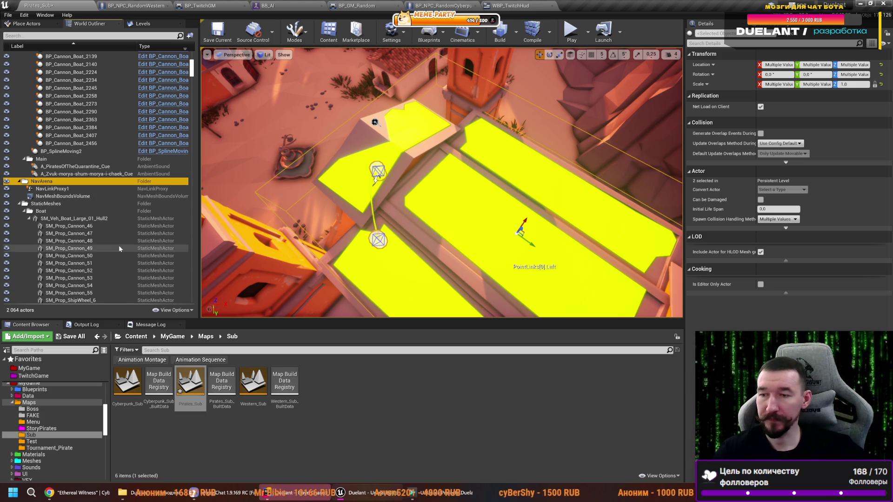
left_click(19, 204)
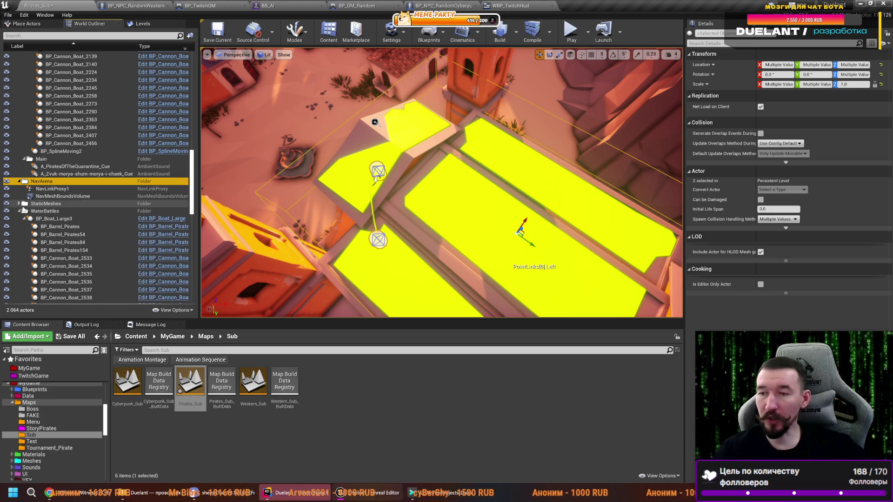
left_click(20, 211)
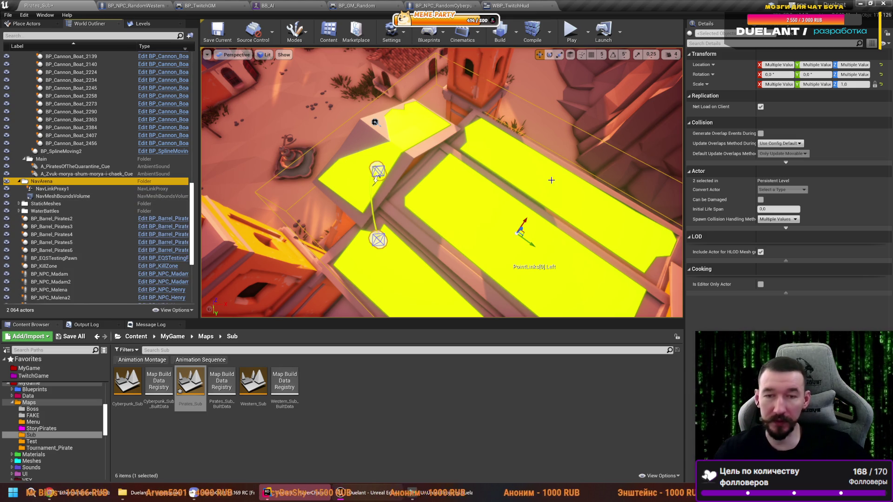
- Duplicate NavLinkProxy1 as NavLinkProxy2 on another roof edge
double_click(51, 181)
double_click(52, 189)
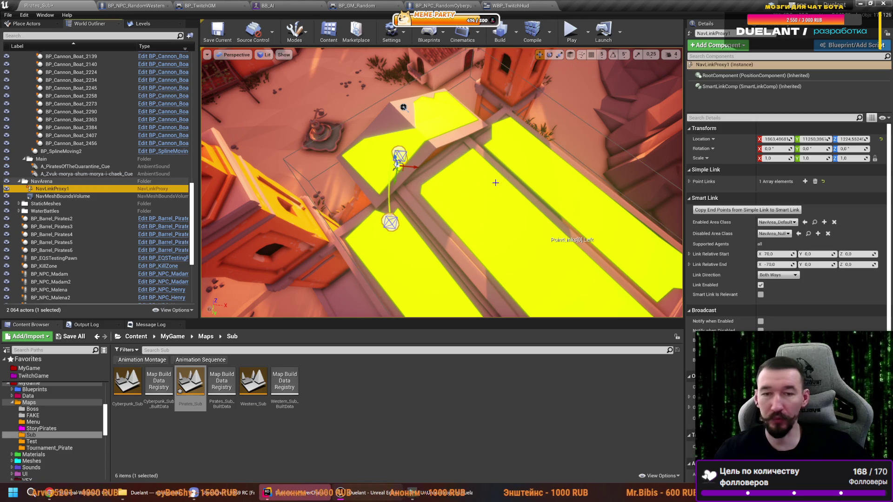
mouse_move(397, 171)
left_mouse_down()
mouse_move(408, 150)
mouse_move(442, 205)
mouse_move(480, 172)
mouse_move(474, 188)
mouse_move(483, 158)
mouse_move(514, 200)
left_mouse_up()
mouse_move(272, 244)
left_mouse_down()
mouse_move(263, 88)
mouse_move(265, 134)
mouse_move(279, 167)
mouse_move(293, 170)
left_mouse_up()
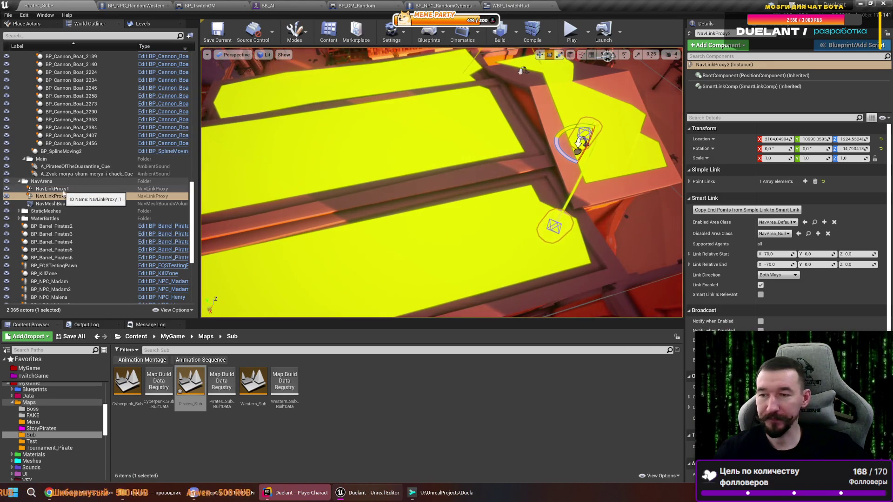
- Duplicate NavLinkProxy2 into NavLinkProxy3 further left, rotated so its end swings right
double_click(52, 195)
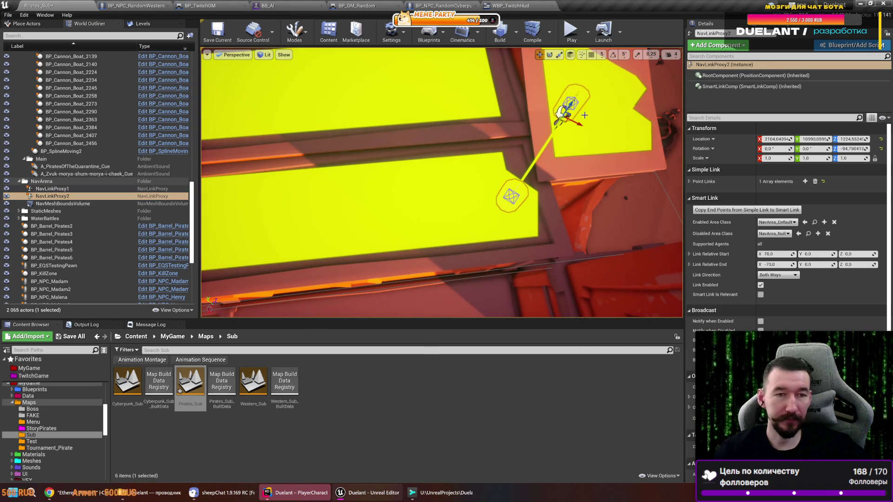
mouse_move(563, 111)
left_mouse_down()
mouse_move(505, 100)
mouse_move(461, 103)
mouse_move(439, 129)
mouse_move(322, 82)
mouse_move(358, 183)
mouse_move(479, 188)
left_mouse_up()
key("e")
left_click(345, 165)
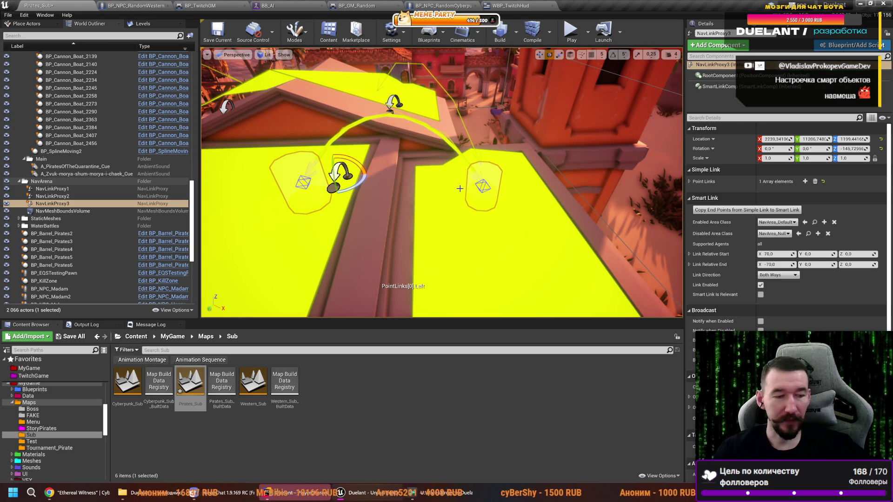
mouse_move(458, 191)
left_mouse_down()
mouse_move(470, 214)
mouse_move(483, 202)
mouse_move(498, 218)
mouse_move(428, 171)
mouse_move(418, 177)
mouse_move(442, 195)
mouse_move(458, 186)
mouse_move(441, 193)
left_mouse_up()
- Copy NavLinkProxy3 leftward as NavLinkProxy4, turning and moving it across the rooftop
left_click(52, 189)
double_click(53, 203)
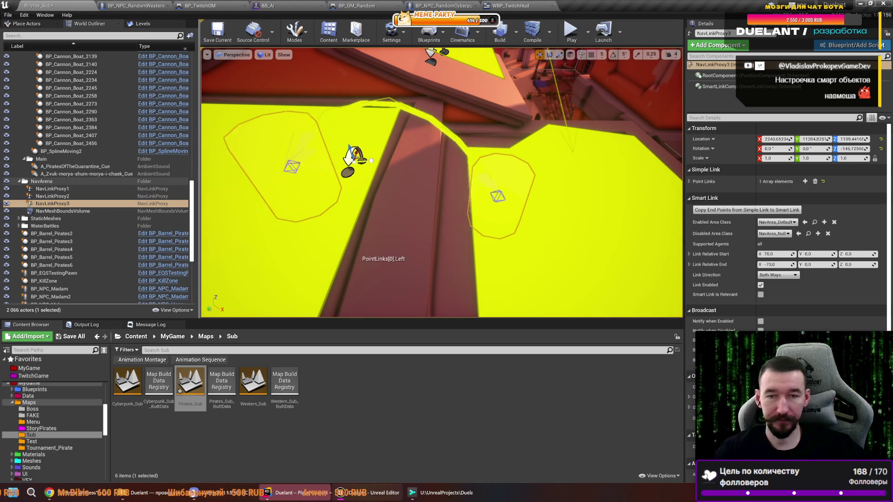
mouse_move(396, 161)
left_mouse_down()
mouse_move(390, 173)
mouse_move(446, 181)
mouse_move(453, 193)
mouse_move(419, 135)
mouse_move(369, 90)
mouse_move(389, 95)
mouse_move(376, 83)
left_mouse_up()
key("e")
key("r")
mouse_move(480, 195)
left_mouse_down()
mouse_move(353, 196)
mouse_move(331, 222)
left_mouse_up()
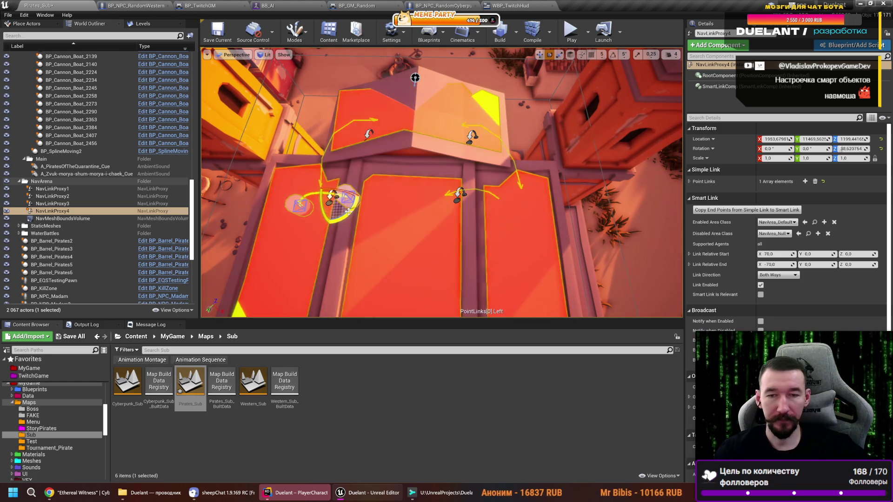
left_click_drag(418, 209, 418, 181)
mouse_move(327, 216)
left_mouse_down()
mouse_move(327, 200)
mouse_move(328, 216)
left_mouse_up()
mouse_move(355, 188)
left_mouse_down()
mouse_move(455, 197)
mouse_move(423, 209)
mouse_move(423, 195)
mouse_move(424, 219)
left_mouse_up()
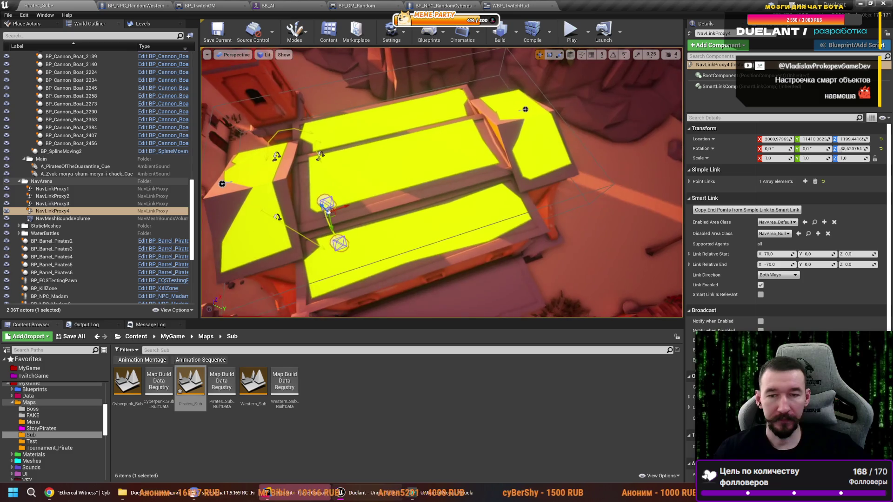
left_click(70, 204, "ctrl")
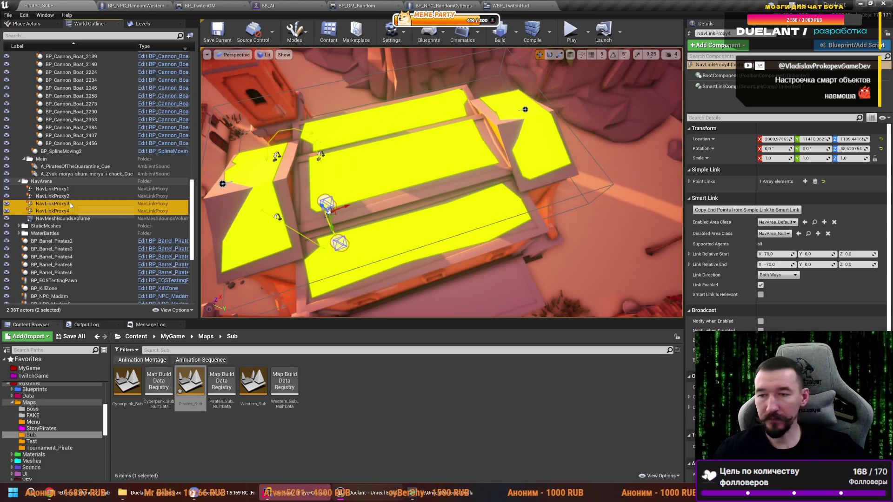
- Duplicate the two selected links as NavLinkProxy5 and NavLinkProxy6, then frame NavLinkProxy1 and NavLinkProxy2
mouse_move(303, 161)
left_mouse_down()
mouse_move(384, 206)
mouse_move(465, 161)
left_mouse_up()
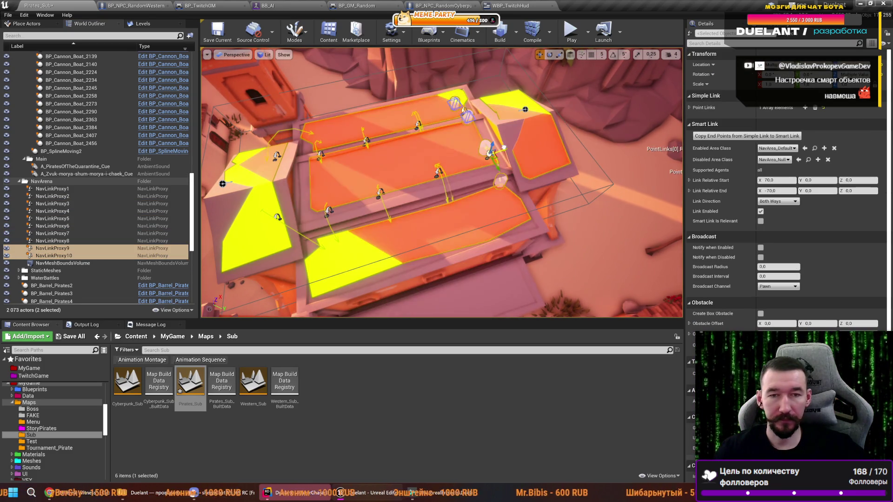
mouse_move(548, 161)
left_mouse_down()
mouse_move(530, 196)
mouse_move(535, 245)
mouse_move(512, 209)
left_mouse_up()
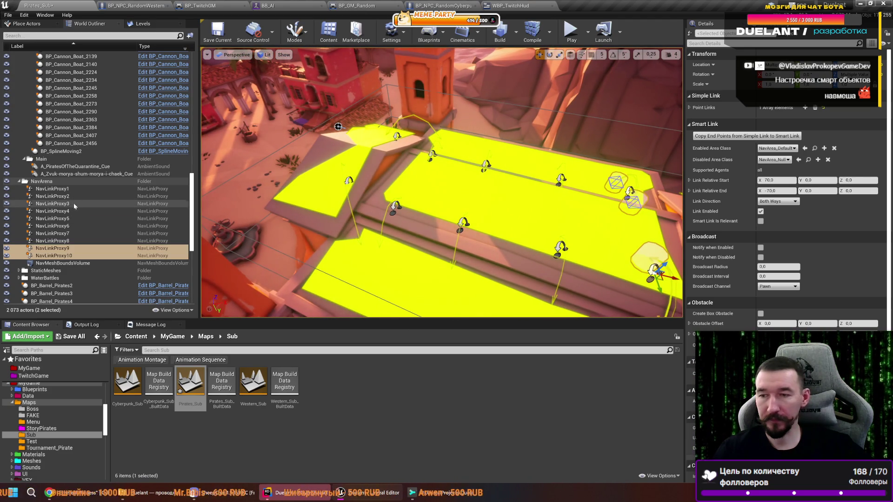
left_click(115, 189)
left_click(115, 196, "shift")
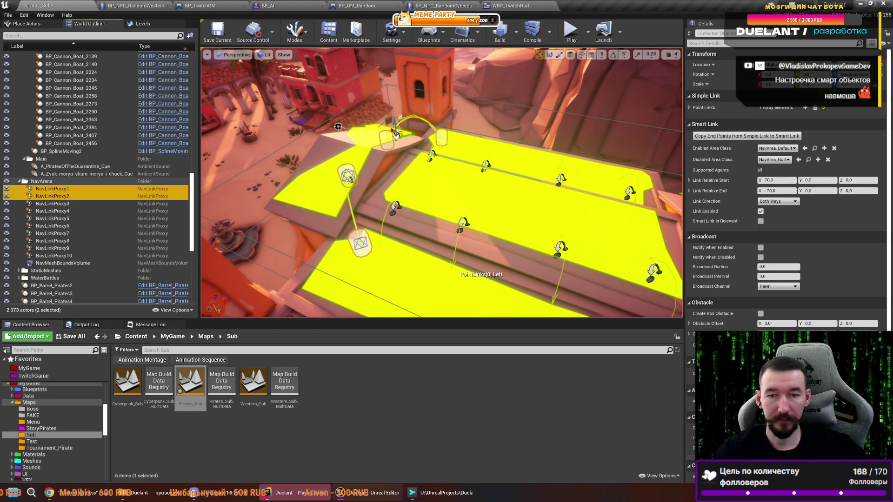
key("f")
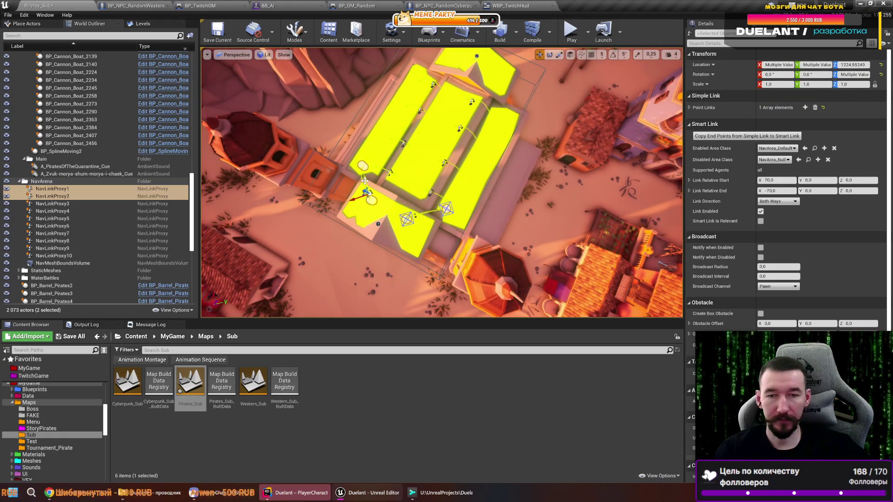
scroll(364, 181, "up", 2)
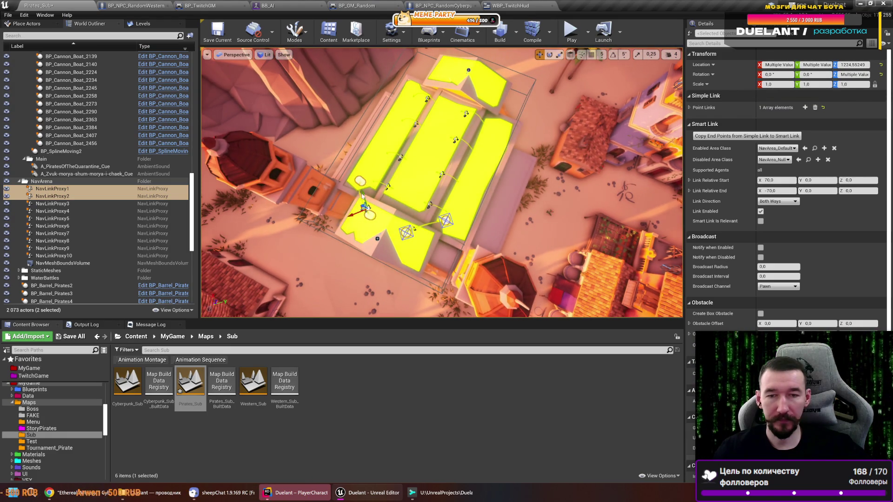
- Duplicate the two jump links again and shift the copies onto neighbouring rooftops
left_click_drag(364, 196, 370, 168)
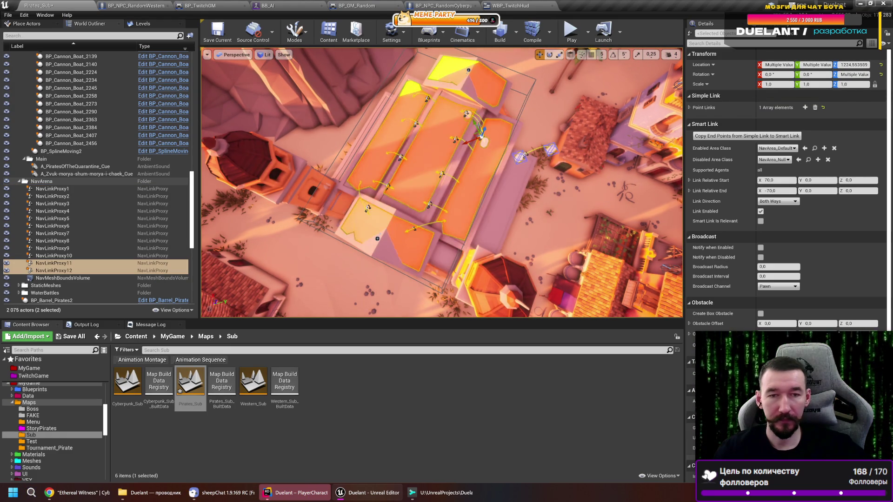
left_click_drag(453, 121, 453, 74)
mouse_move(463, 219)
left_mouse_down()
mouse_move(463, 241)
mouse_move(463, 220)
mouse_move(353, 213)
mouse_move(262, 211)
mouse_move(262, 231)
mouse_move(246, 231)
left_mouse_up()
key("e")
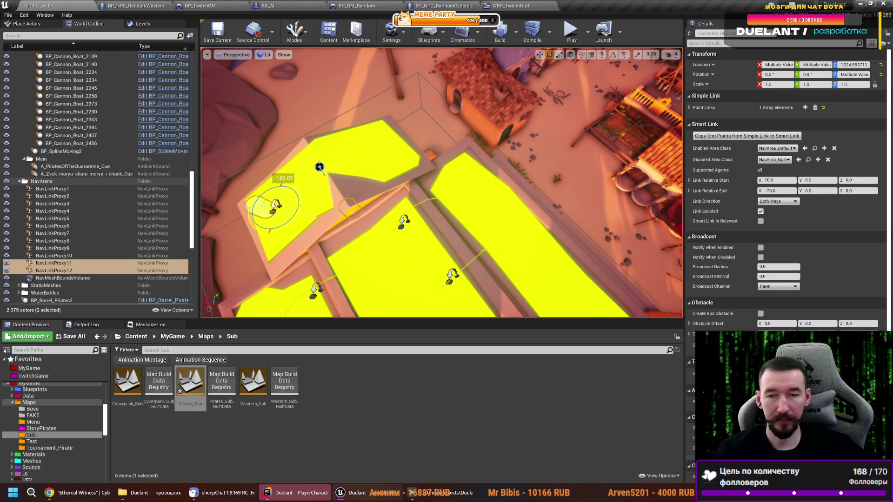
key("w")
key("f")
mouse_move(414, 159)
left_mouse_down()
mouse_move(476, 188)
mouse_move(442, 153)
mouse_move(465, 153)
mouse_move(442, 163)
mouse_move(425, 204)
mouse_move(476, 239)
left_mouse_up()
key("f")
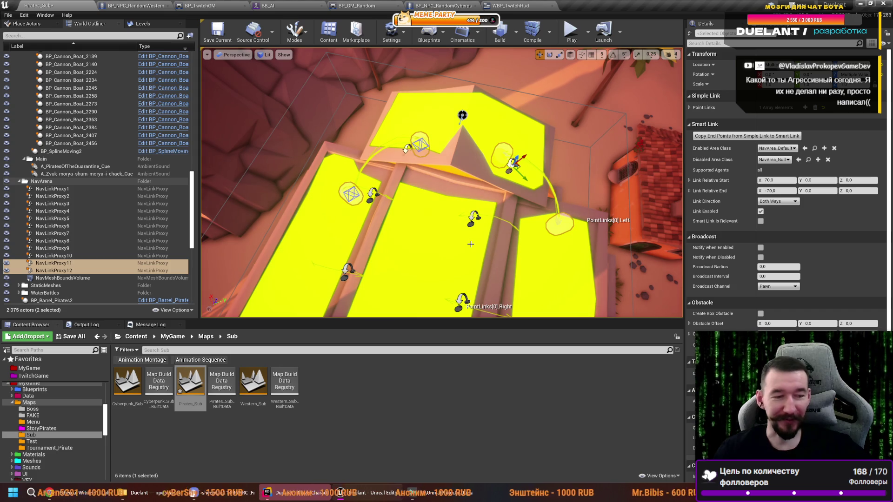
- Rotate the selected link while checking the rooftop links from several angles
mouse_move(491, 202)
left_mouse_down()
mouse_move(481, 181)
mouse_move(440, 183)
left_mouse_up()
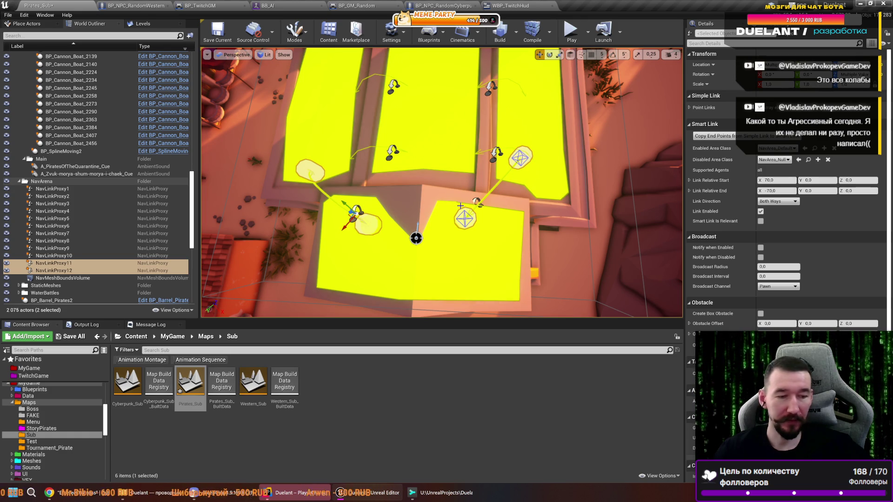
mouse_move(439, 184)
left_mouse_down()
mouse_move(428, 187)
mouse_move(463, 210)
left_mouse_up()
key("e")
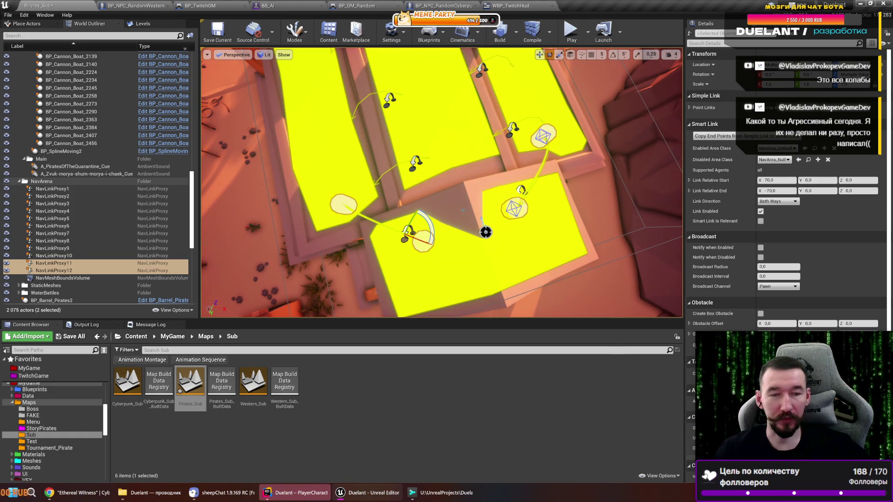
left_click_drag(467, 244, 349, 201)
- Paste a duplicate NavMeshBoundsVolume and stretch it over the town square
key("ctrl+v")
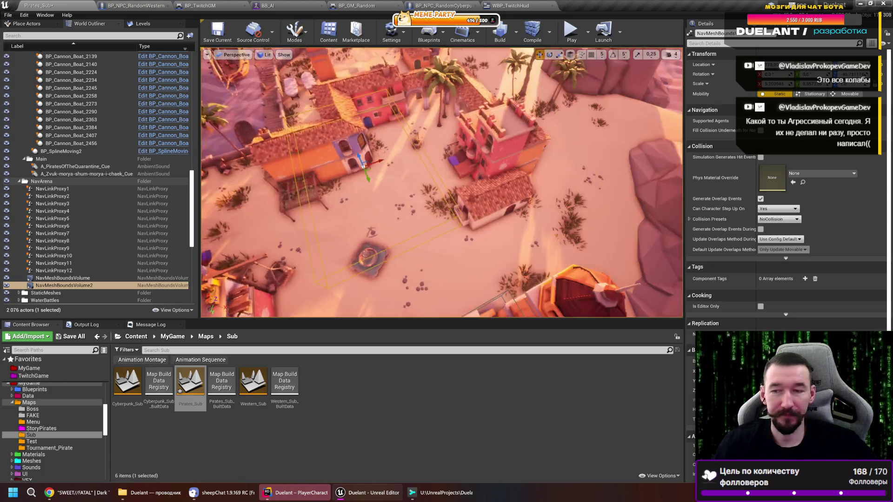
left_click_drag(442, 186, 441, 186)
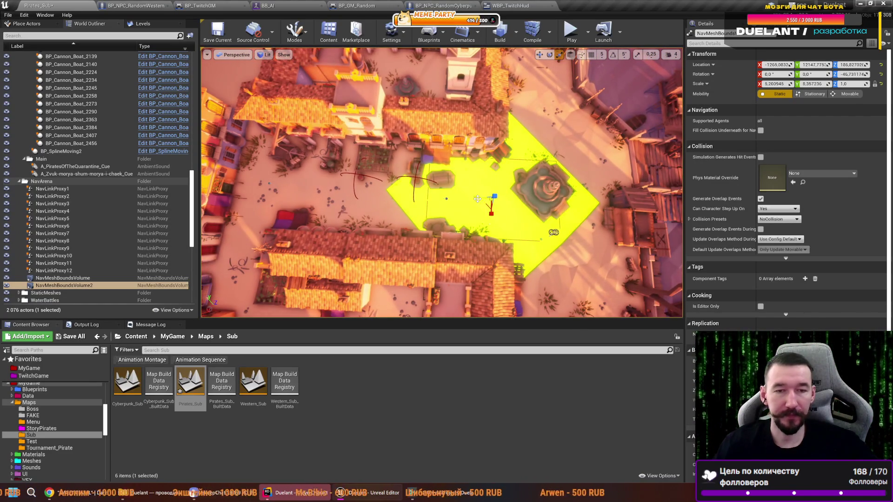
mouse_move(482, 198)
left_mouse_down()
mouse_move(370, 193)
mouse_move(405, 196)
left_mouse_up()
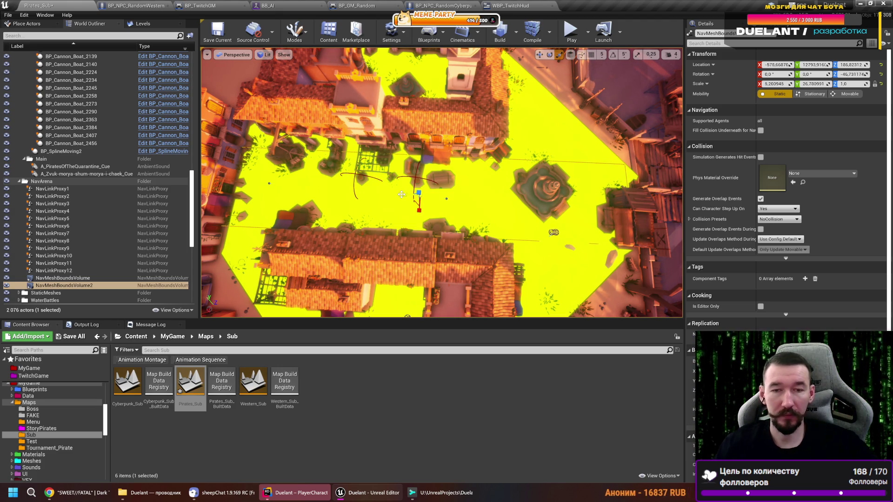
left_click_drag(413, 198, 403, 195)
key("w")
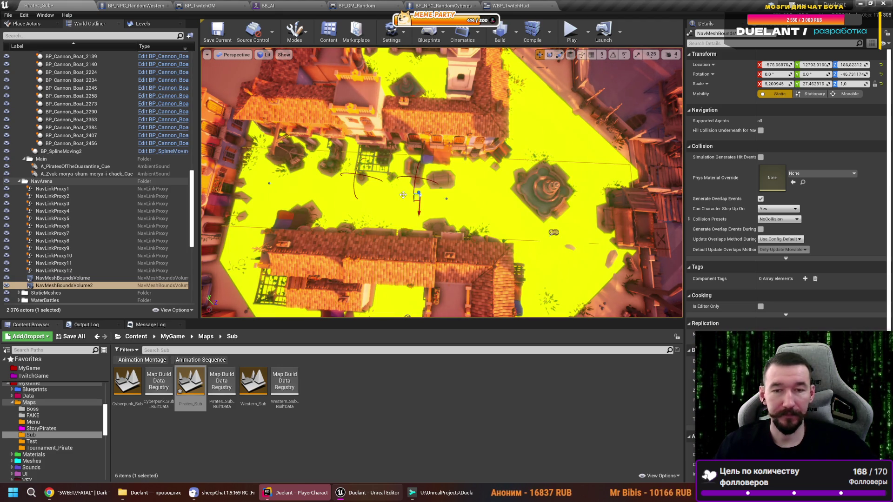
- Copy the volume out toward the harbour, creating NavMeshBoundsVolume3
left_click_drag(411, 195, 411, 221)
mouse_move(456, 284)
left_mouse_down()
mouse_move(540, 280)
mouse_move(541, 179)
left_mouse_up()
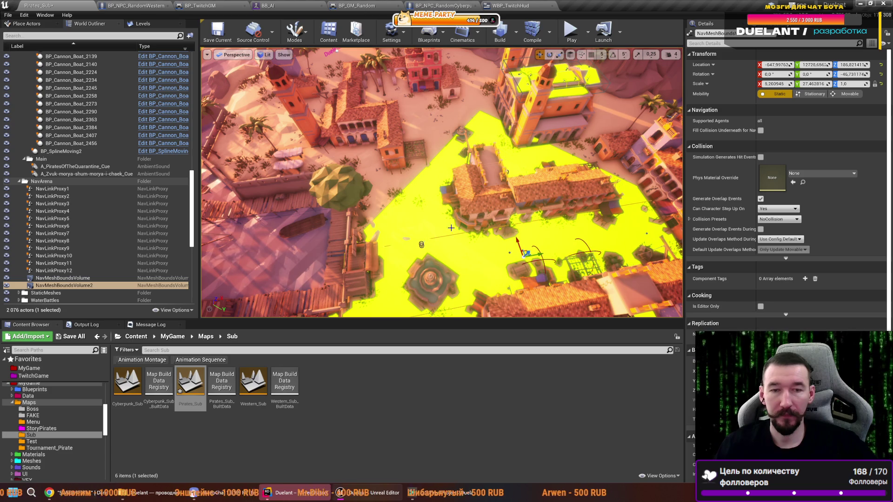
left_click_drag(541, 254, 246, 282)
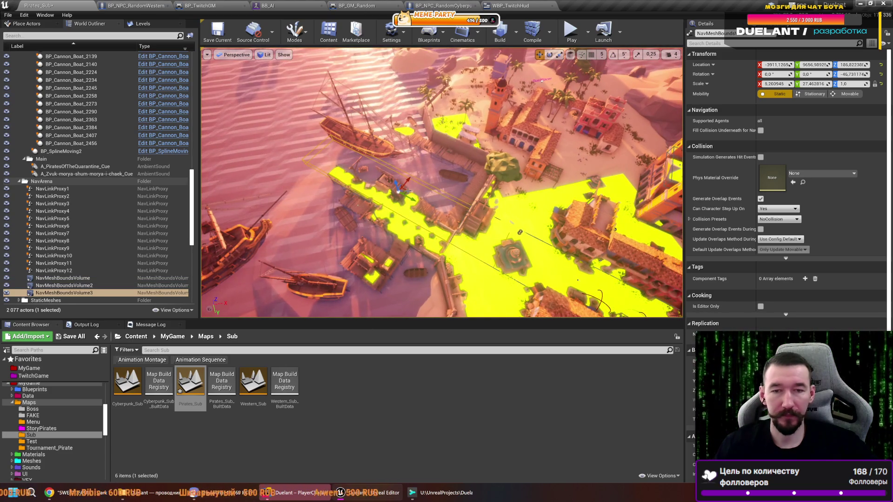
- Shift NavMeshBoundsVolume3 over the harbour-side streets beside the tower
left_click_drag(462, 125, 456, 79)
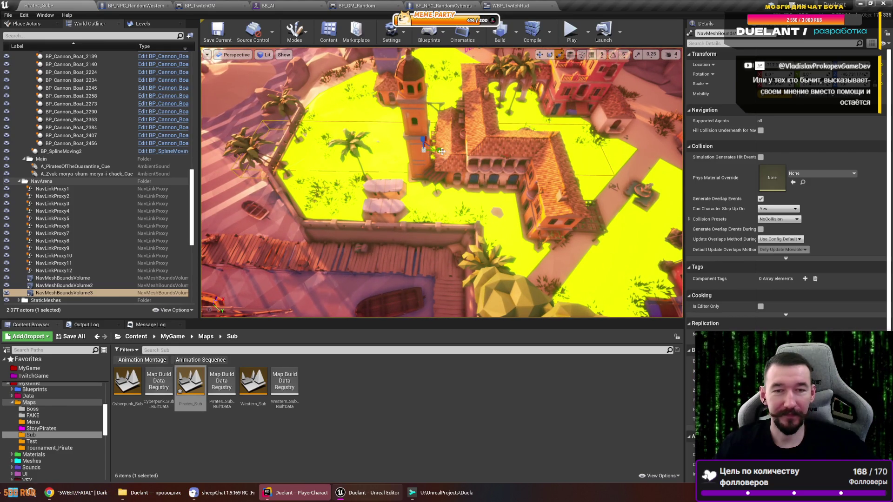
mouse_move(441, 186)
left_mouse_down()
mouse_move(423, 168)
mouse_move(447, 192)
mouse_move(398, 190)
mouse_move(452, 203)
left_mouse_up()
key("e")
key("w")
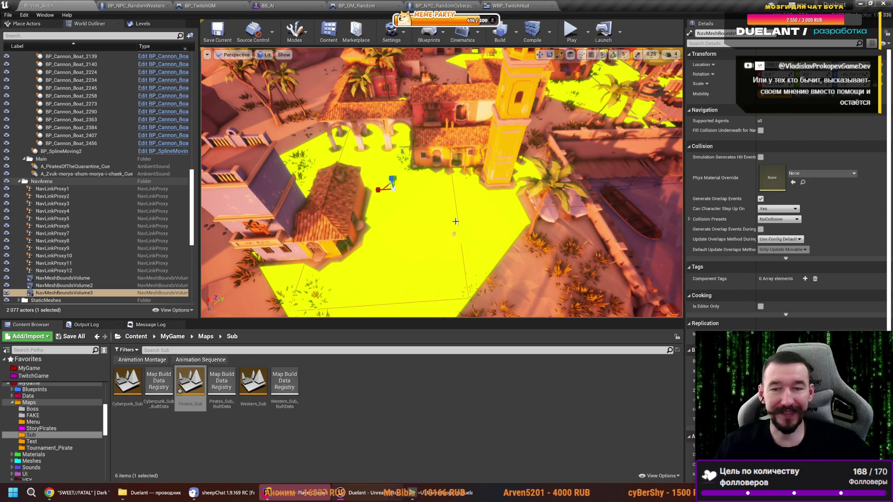
mouse_move(496, 154)
left_mouse_down()
mouse_move(475, 125)
mouse_move(483, 148)
left_mouse_up()
left_click_drag(212, 90, 205, 107)
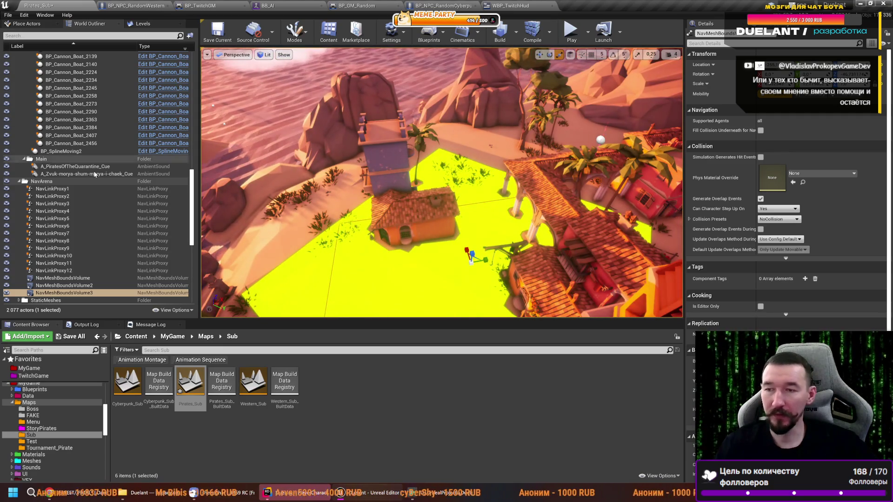
- Collapse the Main folder in the World Outliner and inspect the nav mesh around the house
left_click(25, 159)
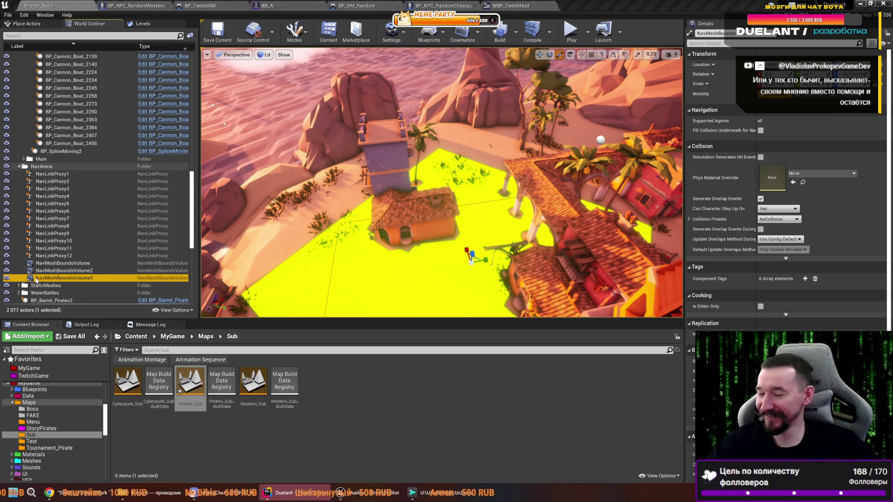
mouse_move(378, 258)
left_mouse_down()
mouse_move(389, 289)
mouse_move(436, 254)
mouse_move(436, 275)
left_mouse_up()
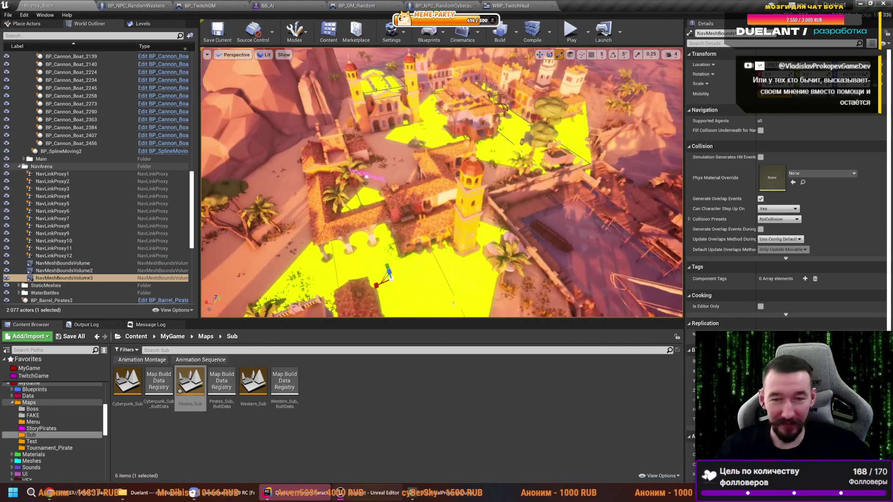
left_click_drag(392, 232, 391, 228)
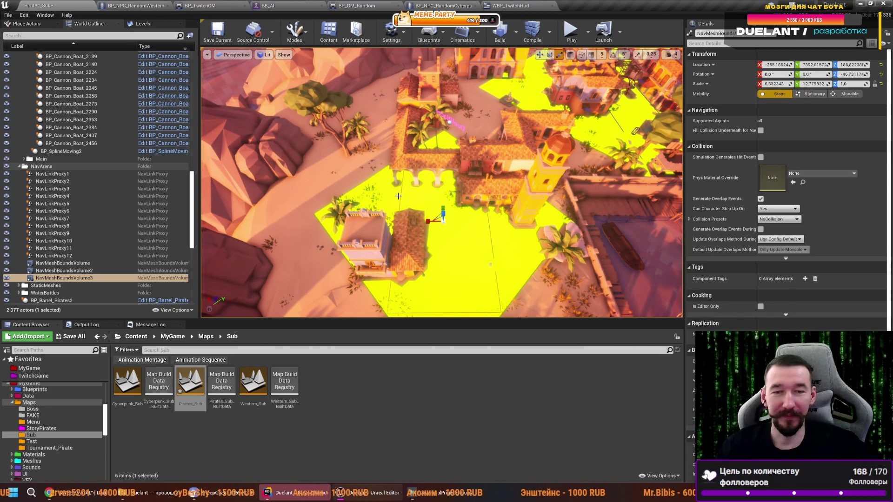
key("w")
left_click_drag(293, 202, 166, 282)
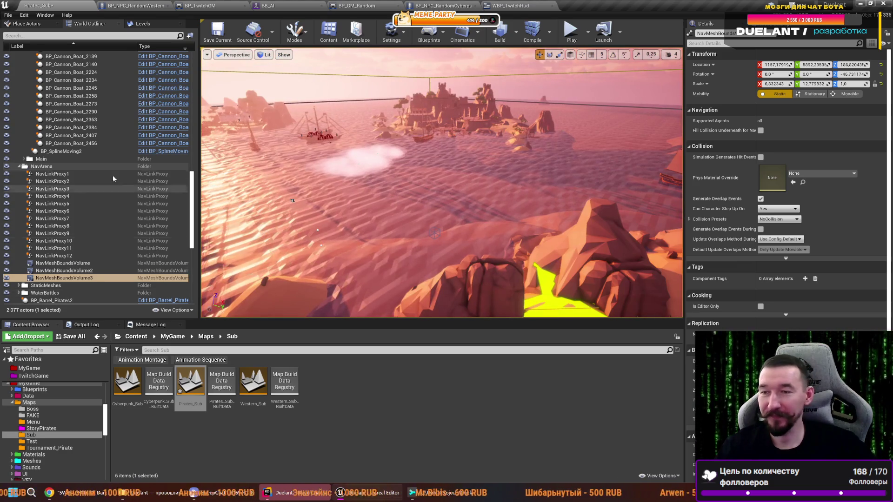
- Collapse the 3, Main, BP_Boat_Large2 and BP_Boat_Large folders in the World Outliner
scroll(69, 186, "up", 5)
left_click(24, 138)
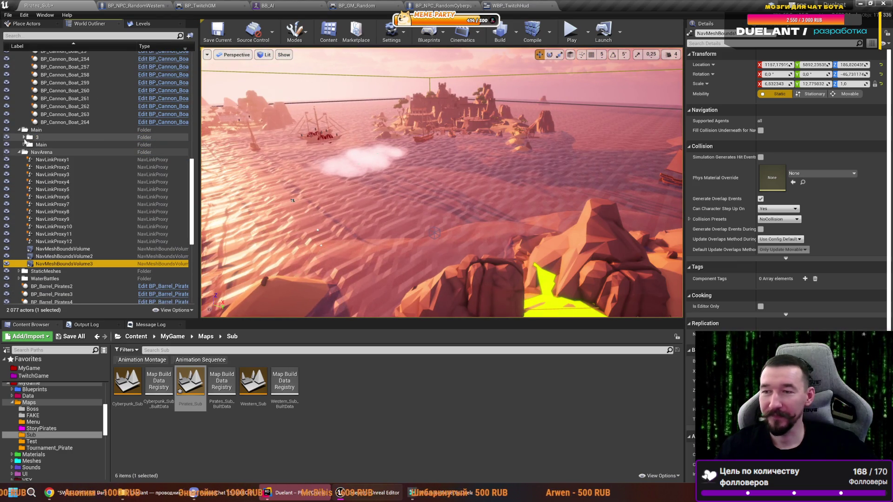
left_click(18, 129)
scroll(79, 199, "up", 5)
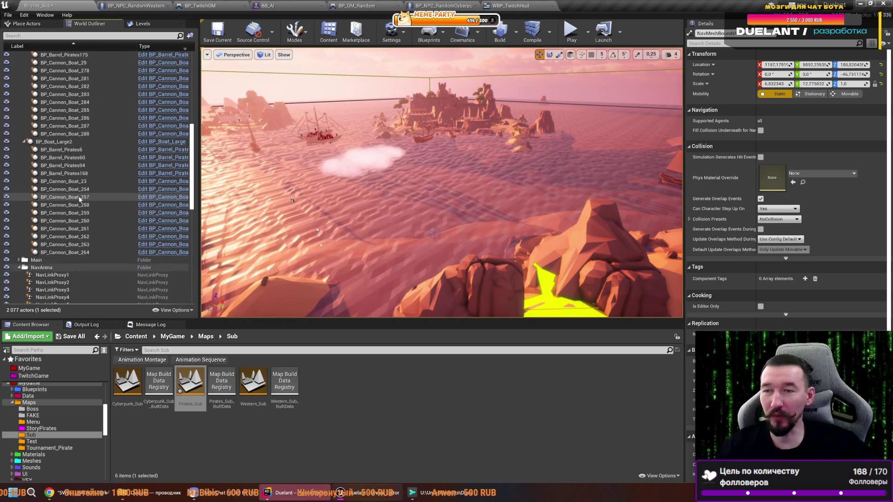
left_click(23, 181)
scroll(25, 184, "up", 6)
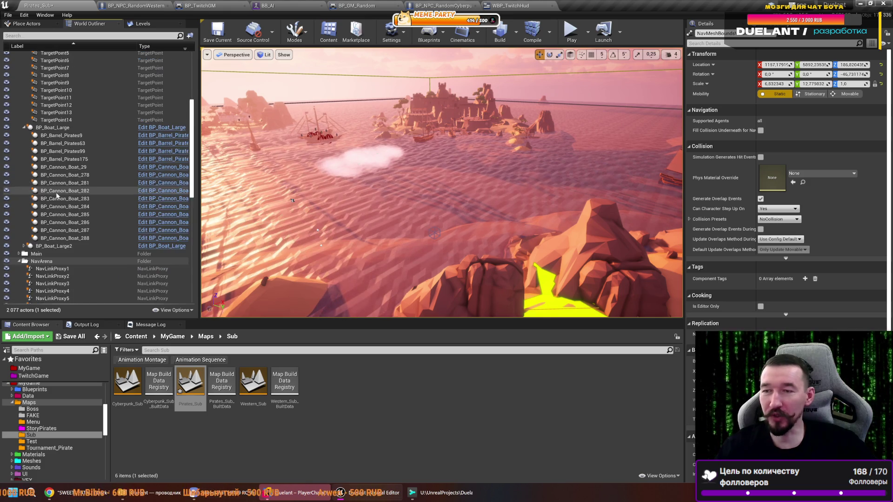
left_click(24, 205)
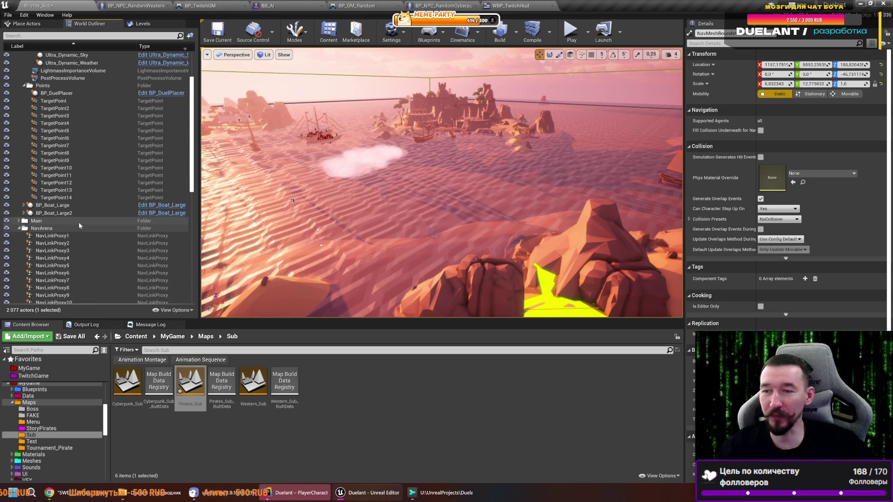
- Focus each TargetPoint to check its position, then reselect NavMeshBoundsVolume3
key("f")
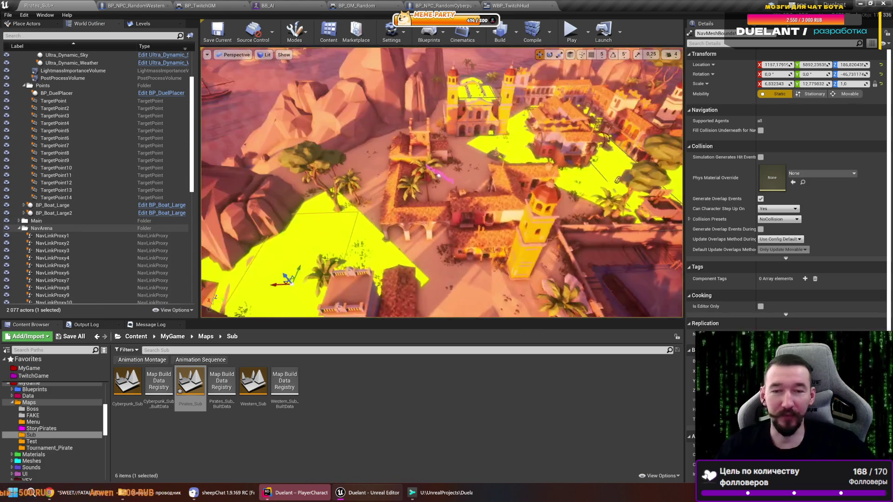
double_click(72, 101)
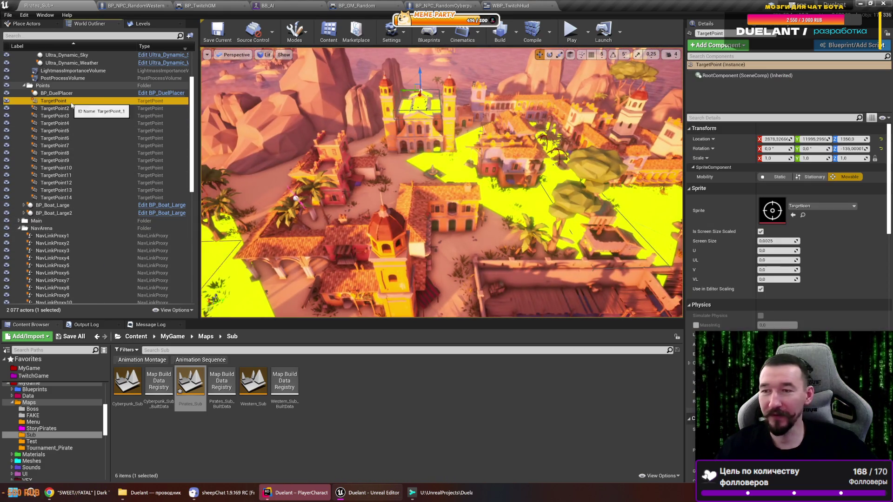
double_click(70, 116)
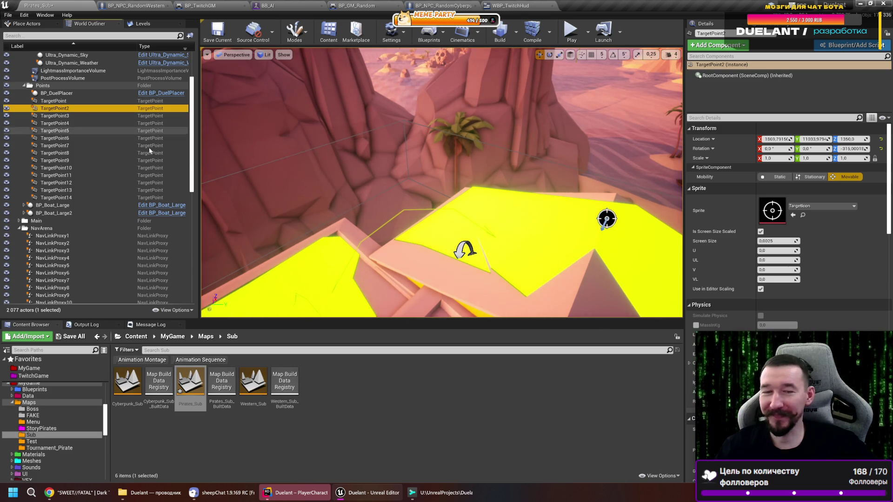
mouse_move(442, 195)
left_mouse_down()
mouse_move(418, 181)
mouse_move(428, 183)
mouse_move(421, 228)
mouse_move(418, 216)
left_mouse_up()
mouse_move(234, 197)
left_mouse_down()
mouse_move(242, 190)
mouse_move(233, 197)
left_mouse_up()
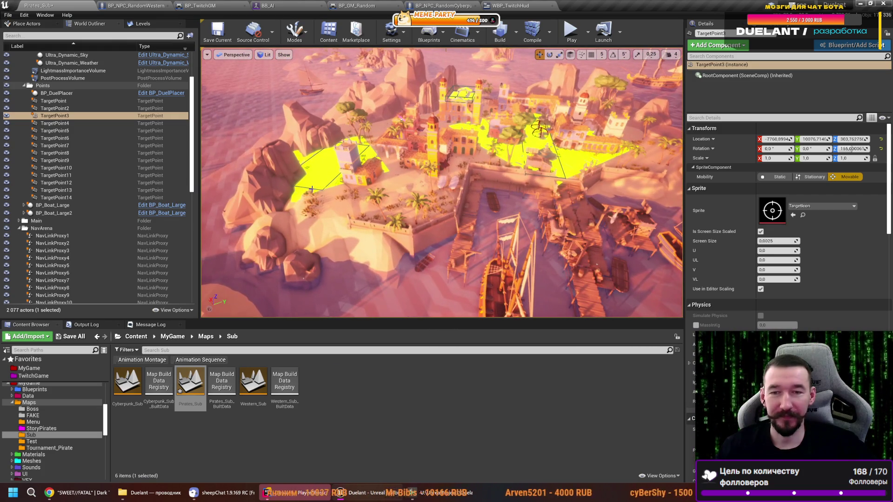
left_click(314, 189)
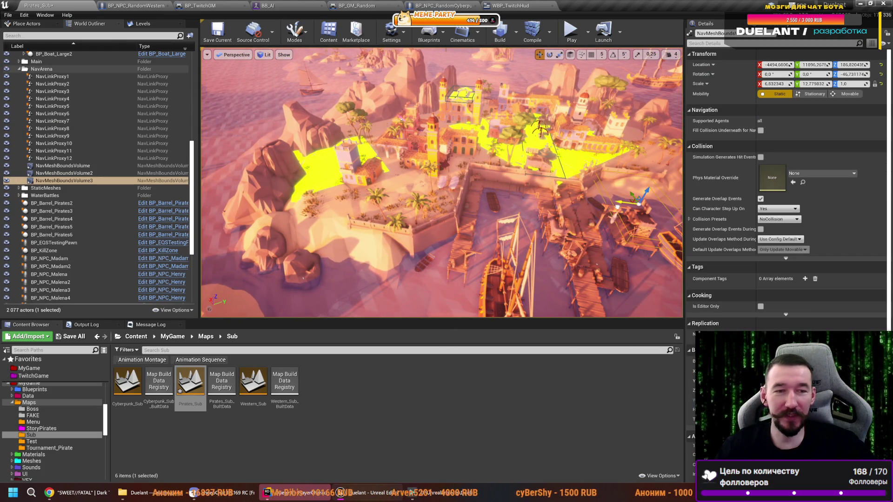
- Move NavMeshBoundsVolume3 onto the large pirate ship's deck
left_click_drag(432, 207, 340, 212)
left_click_drag(414, 243, 414, 214)
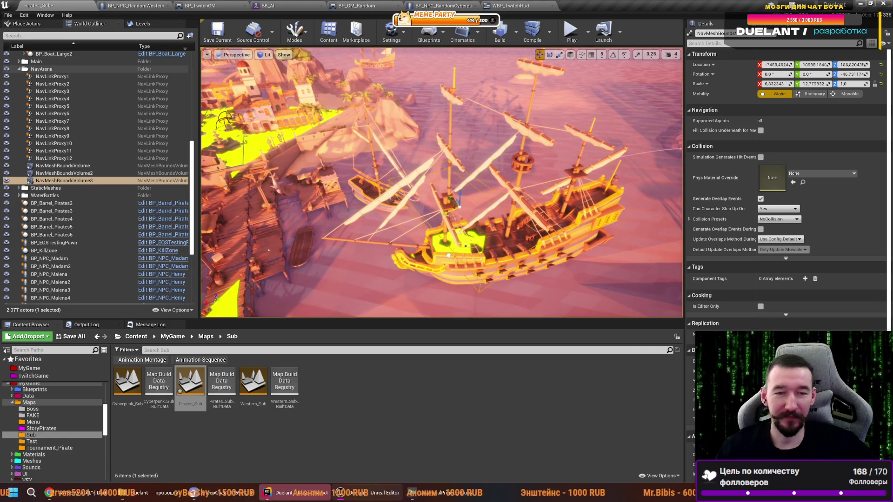
key("e")
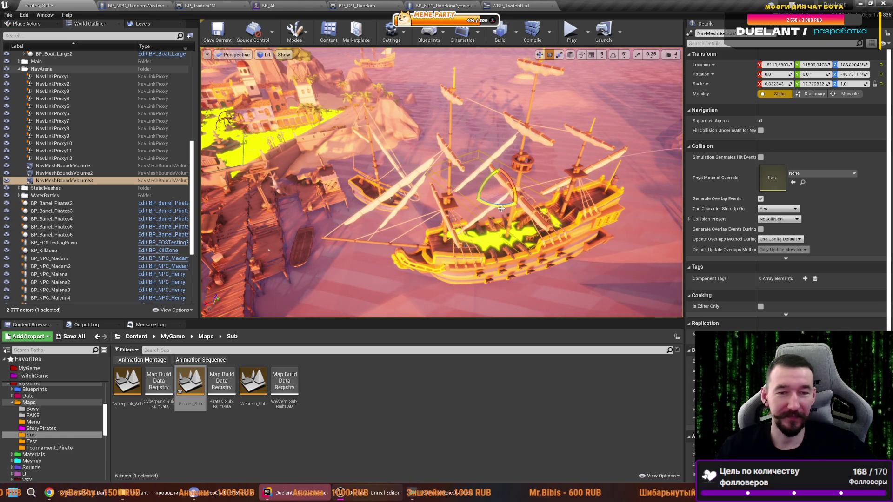
key("w")
scroll(485, 233, "down", 10)
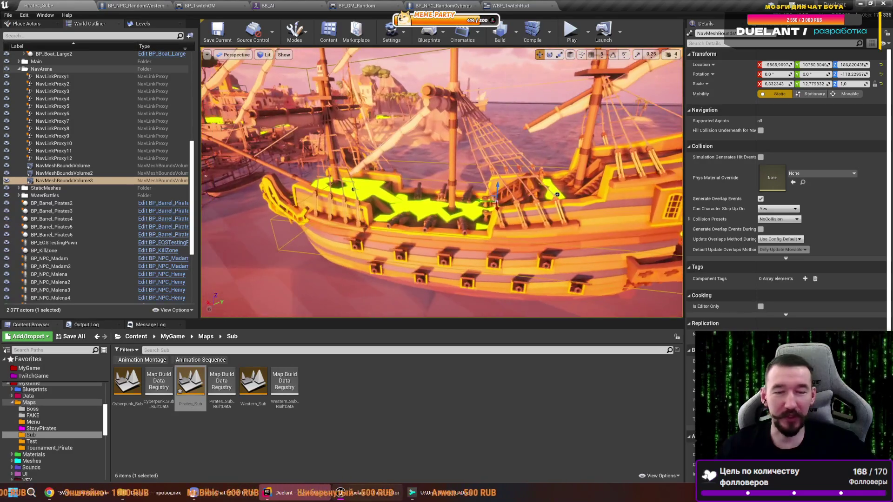
key("e")
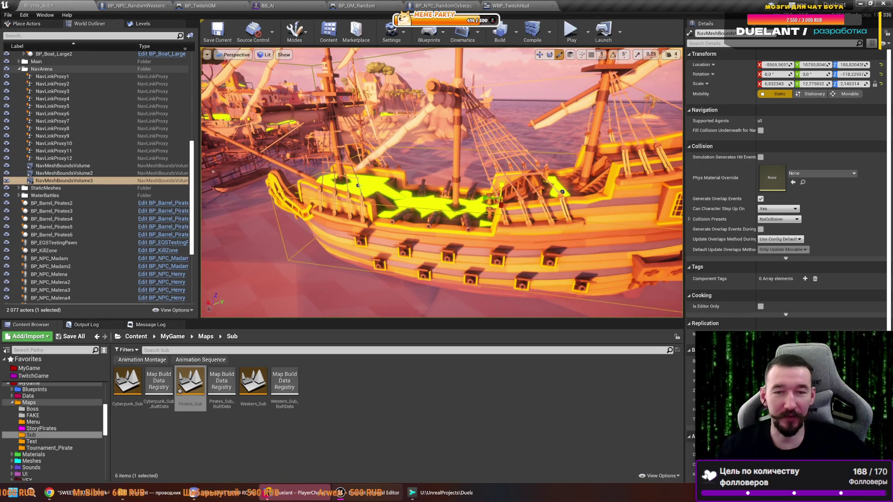
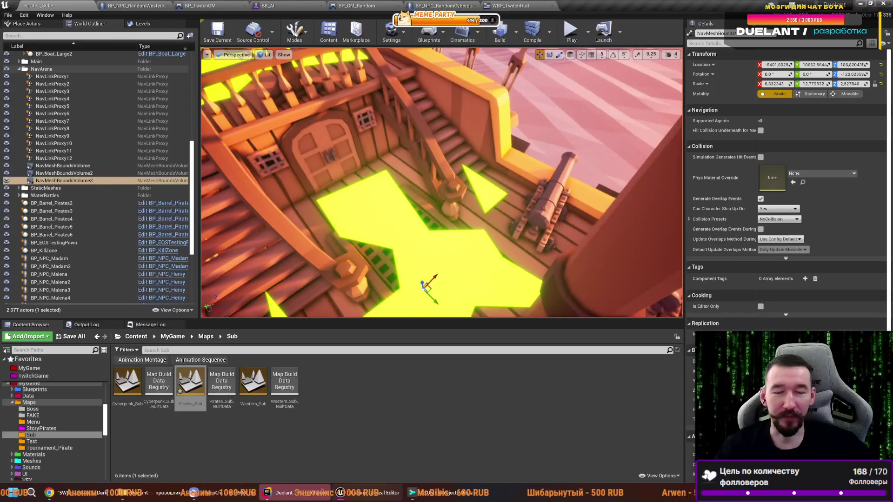
- Place a test Cube on the ship's deck, rotate it toward the stairs, then delete it
left_click(491, 116)
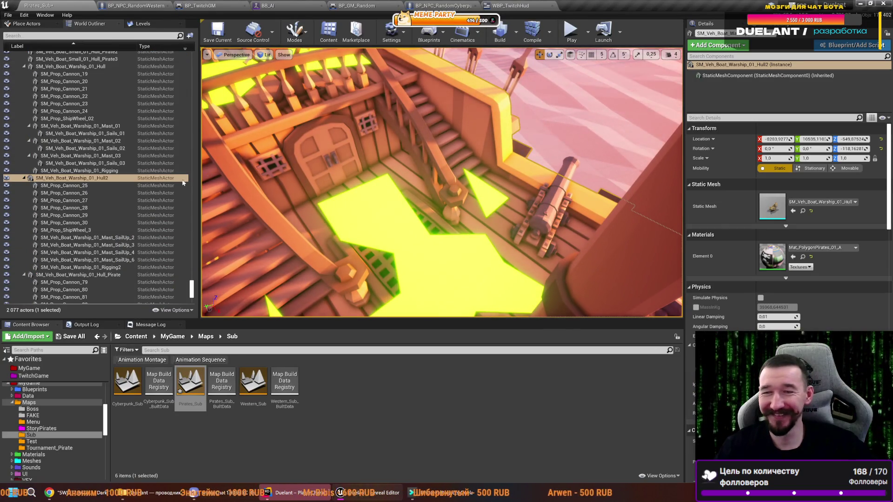
left_click_drag(409, 196, 334, 103)
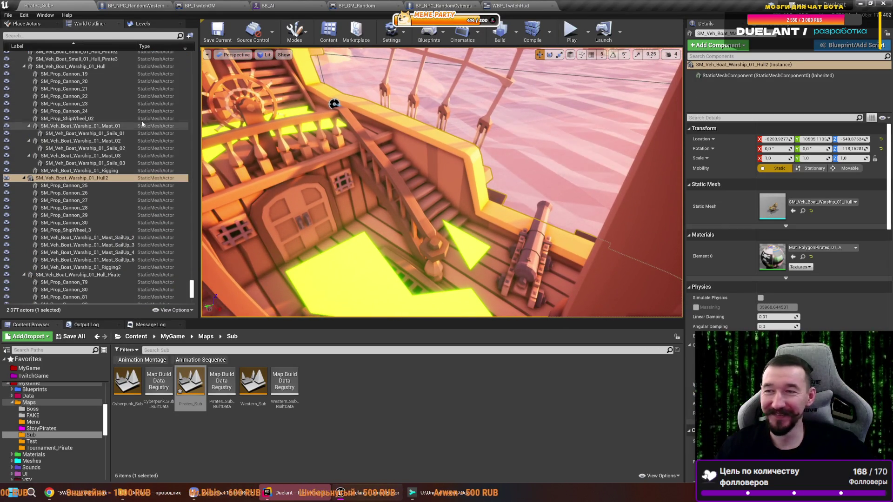
left_click(26, 23)
type("nav")
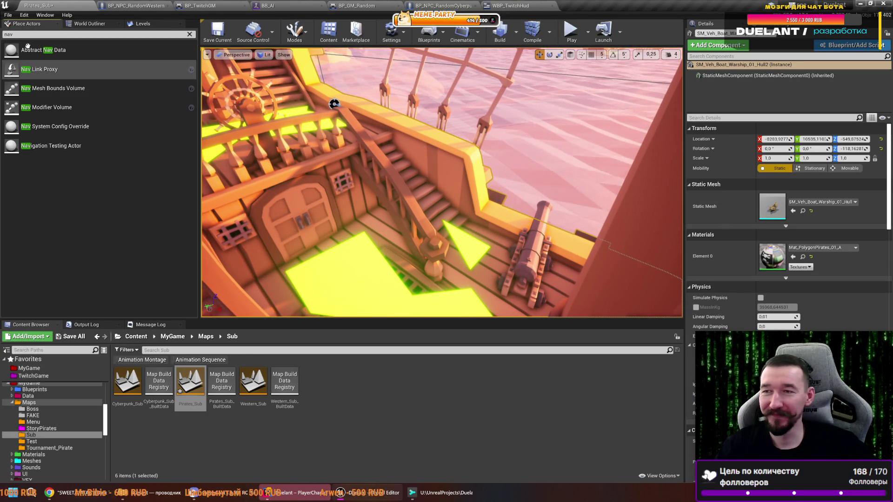
left_click(190, 34)
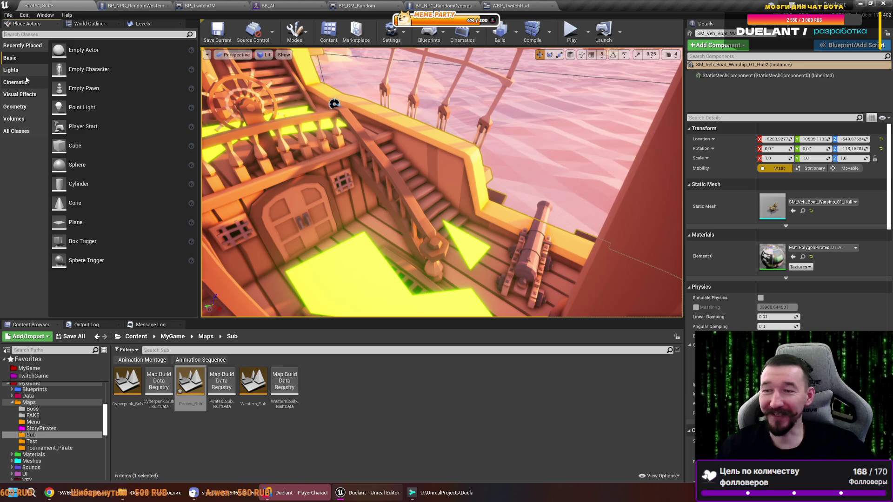
left_click_drag(106, 205, 429, 201)
key("e")
left_click_drag(418, 209, 440, 230)
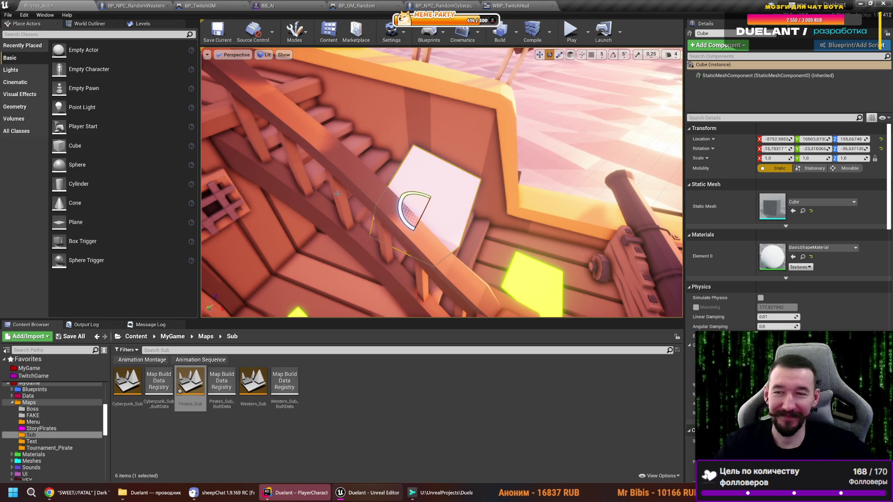
key("Delete")
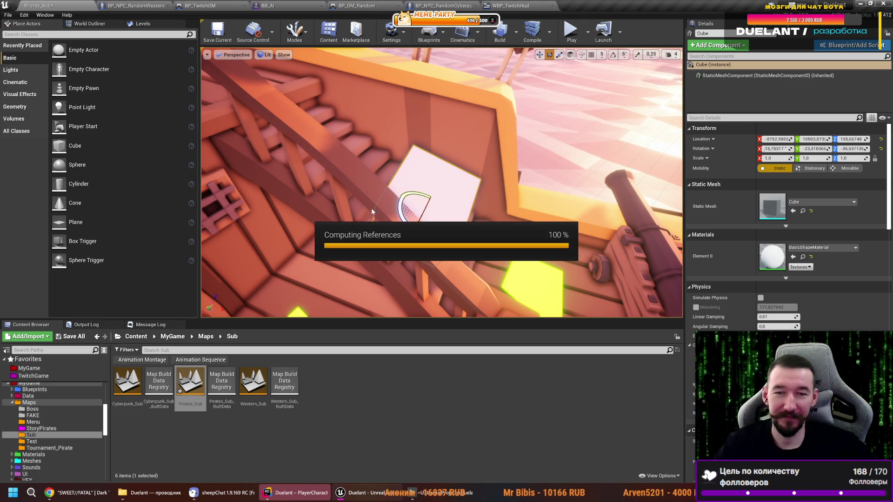
- Drop a Plane onto the ship's stairs and rotate it to follow the steps' slope
mouse_move(83, 221)
left_mouse_down()
mouse_move(390, 218)
mouse_move(471, 204)
mouse_move(477, 188)
mouse_move(467, 233)
mouse_move(446, 223)
mouse_move(436, 58)
left_mouse_up()
mouse_move(493, 174)
left_mouse_down()
mouse_move(489, 191)
mouse_move(460, 183)
mouse_move(433, 193)
left_mouse_up()
left_click_drag(455, 261, 465, 258)
key("space")
key("space")
key("space")
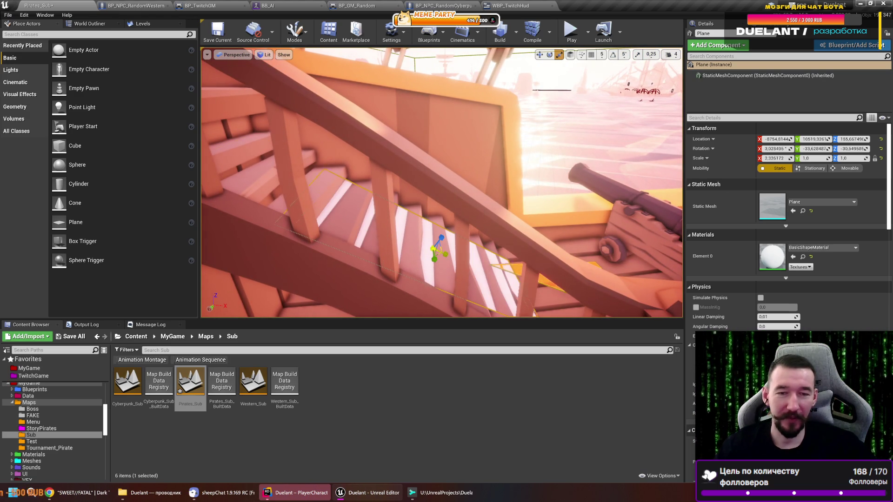
mouse_move(425, 226)
left_mouse_down()
mouse_move(273, 179)
mouse_move(415, 205)
mouse_move(449, 194)
mouse_move(386, 214)
left_mouse_up()
mouse_move(333, 52)
left_mouse_down()
mouse_move(496, 88)
mouse_move(364, 103)
mouse_move(295, 95)
mouse_move(261, 74)
mouse_move(289, 139)
mouse_move(390, 177)
left_mouse_up()
- Save the map and jump the view to TargetPoint3 and TargetPoint4
key("ctrl+s")
left_click(91, 23)
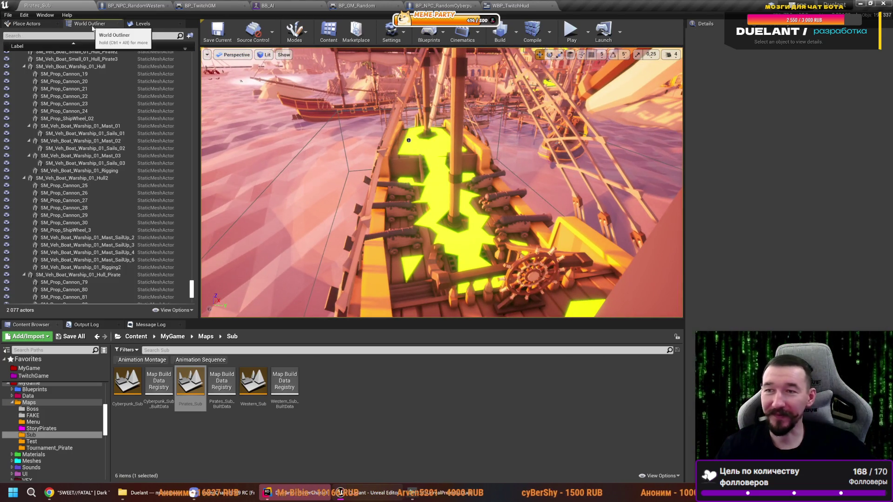
mouse_move(408, 140)
left_mouse_down()
mouse_move(396, 199)
mouse_move(351, 267)
left_mouse_up()
left_click(351, 267)
scroll(379, 225, "down", 5)
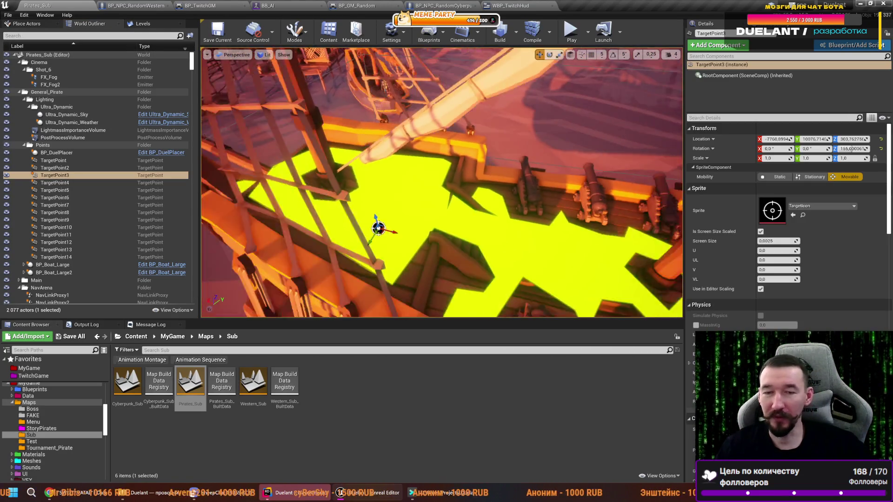
left_click(55, 182)
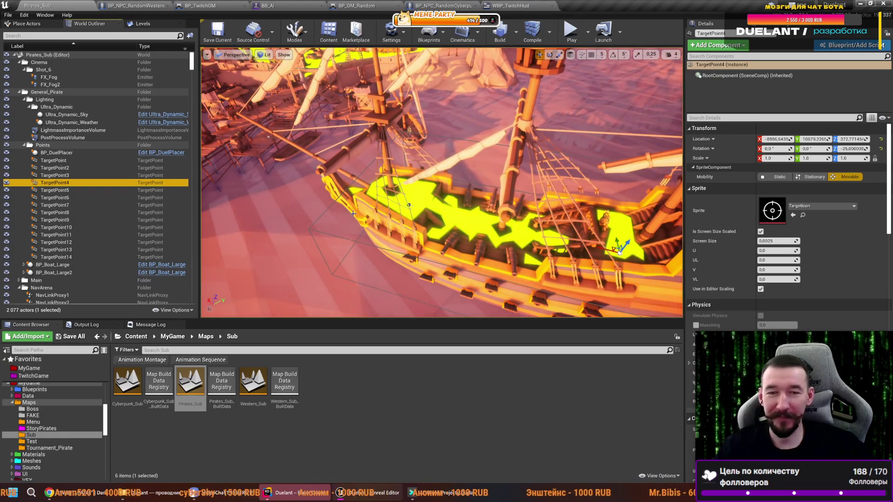
key("f")
- Fly through TargetPoint5 and TargetPoint6 to TargetPoint7, ending on a beach overview
double_click(78, 194)
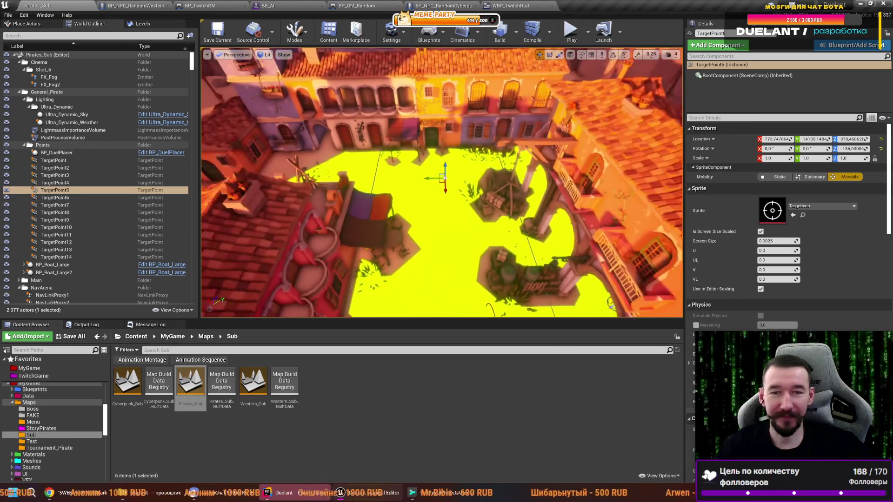
double_click(72, 197)
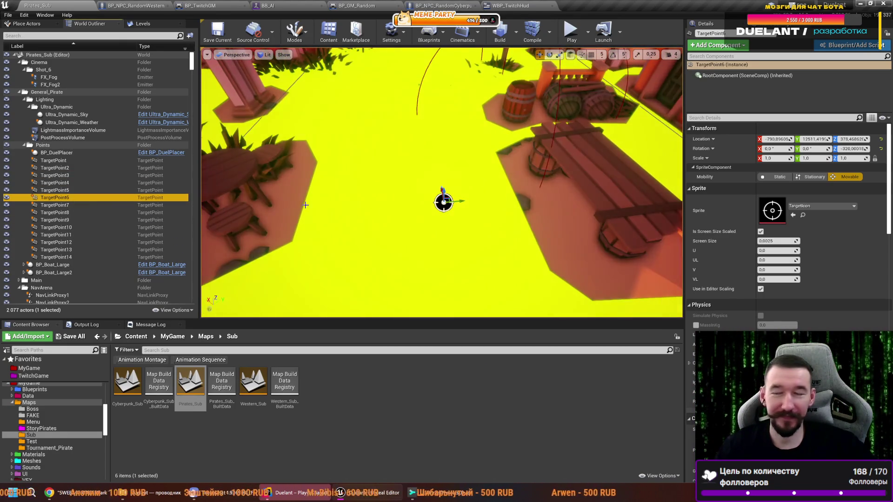
double_click(54, 205)
mouse_move(480, 239)
left_mouse_down()
mouse_move(588, 180)
mouse_move(463, 200)
mouse_move(565, 207)
mouse_move(532, 199)
left_mouse_up()
left_click_drag(463, 212, 463, 212)
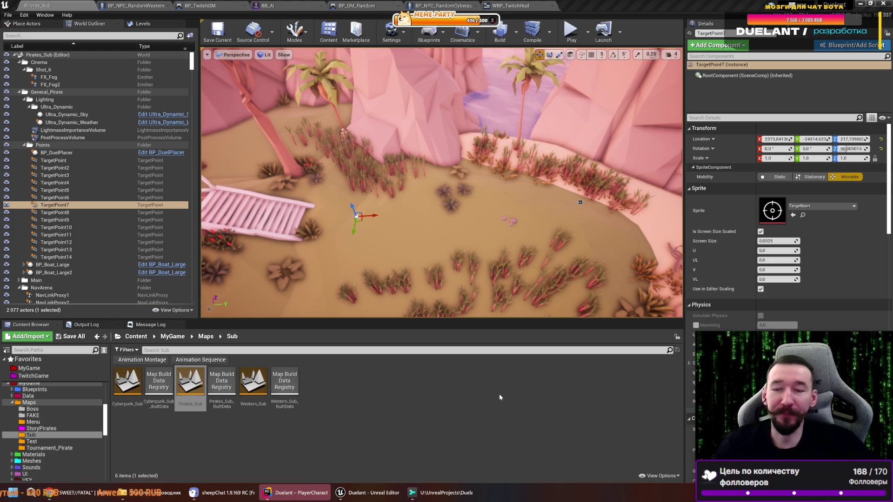
left_click(41, 24)
type("n")
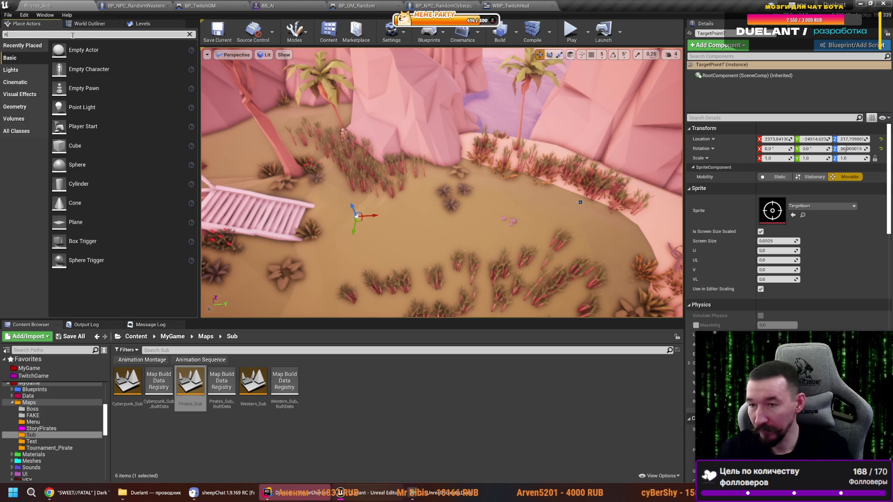
- Drag a Nav Mesh Bounds Volume from the navigation actors onto the beach
type("av")
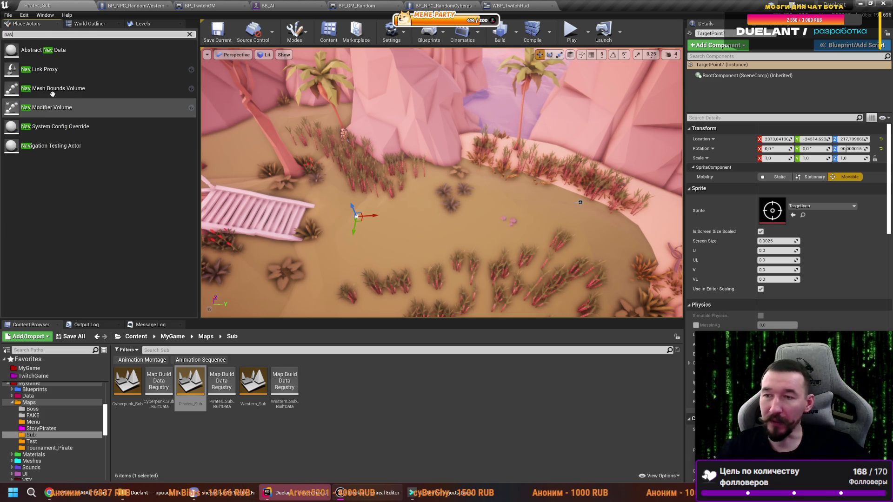
mouse_move(53, 92)
left_mouse_down()
mouse_move(438, 222)
mouse_move(412, 234)
mouse_move(399, 199)
mouse_move(422, 181)
left_mouse_up()
- Widen the nav volume along X and drop it to the ground
key("space")
key("space")
left_click_drag(517, 187, 510, 186)
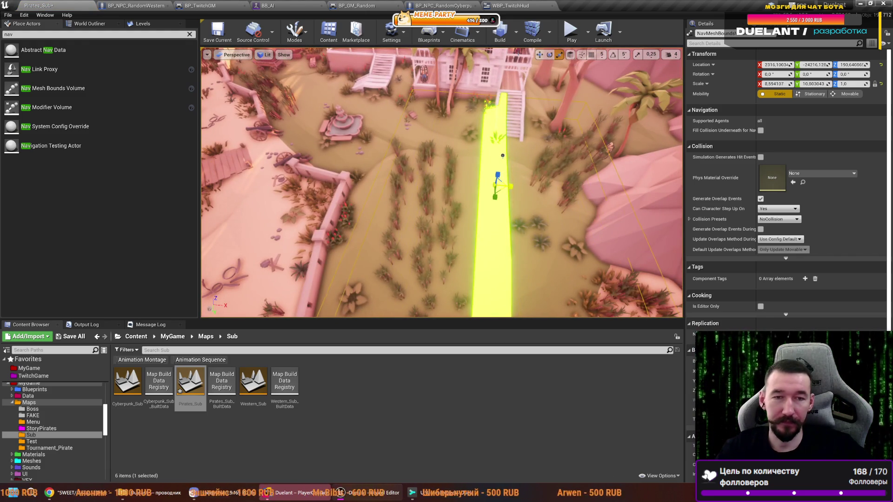
left_click_drag(442, 186, 479, 181)
mouse_move(430, 210)
left_mouse_down()
mouse_move(440, 207)
mouse_move(429, 210)
left_mouse_up()
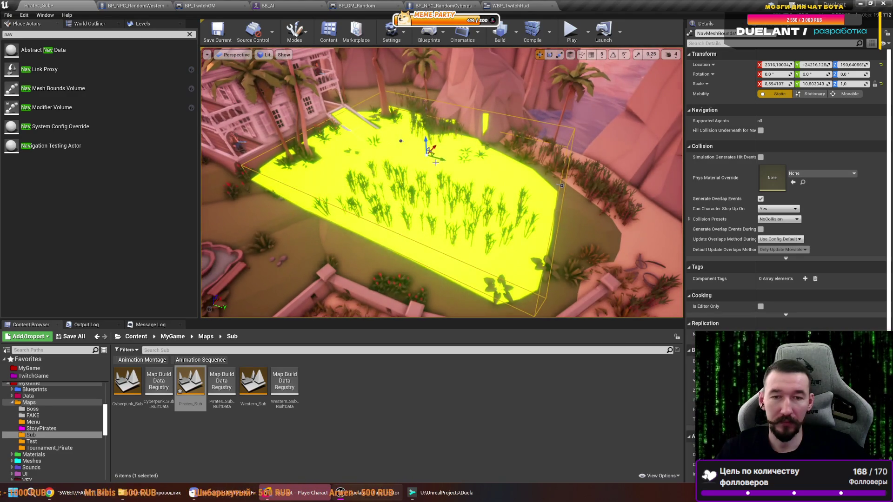
key("End")
key("f")
left_click_drag(470, 161, 460, 177)
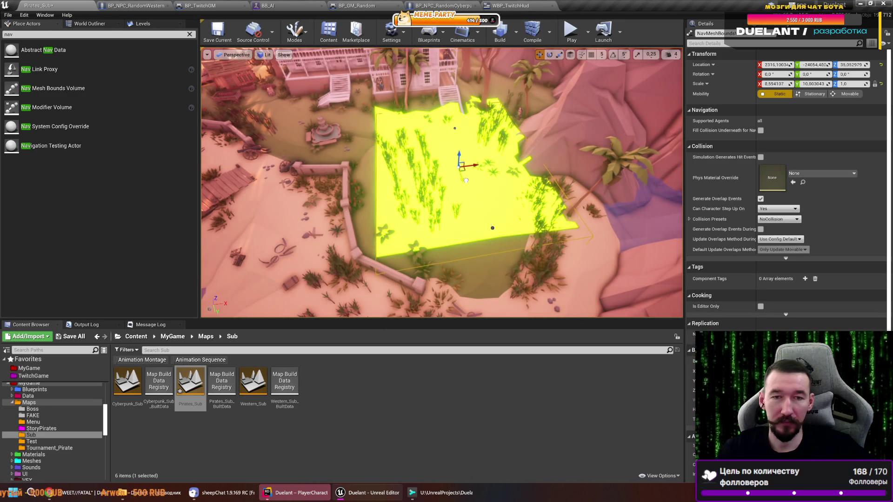
- Stretch the volume along X and Y so the navmesh covers the fenced sandy beach
key("r")
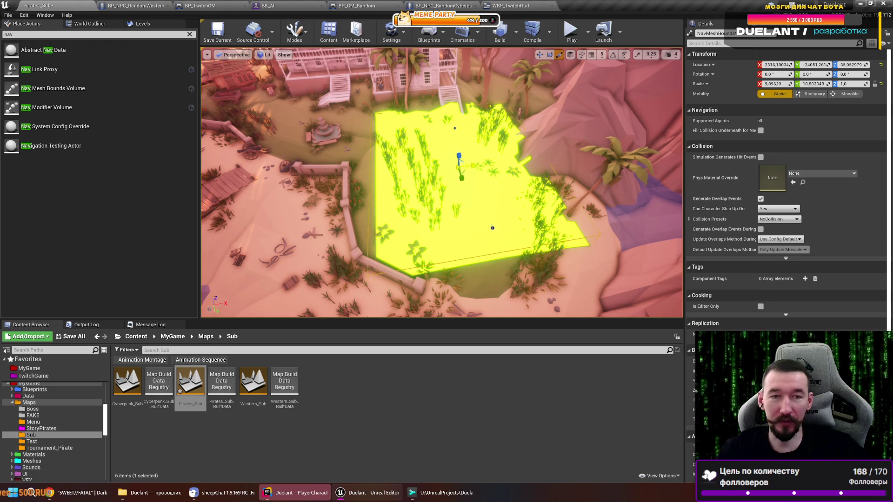
left_click_drag(480, 166, 444, 227)
mouse_move(460, 178)
left_mouse_down()
mouse_move(458, 192)
mouse_move(507, 170)
mouse_move(465, 166)
left_mouse_up()
key("w")
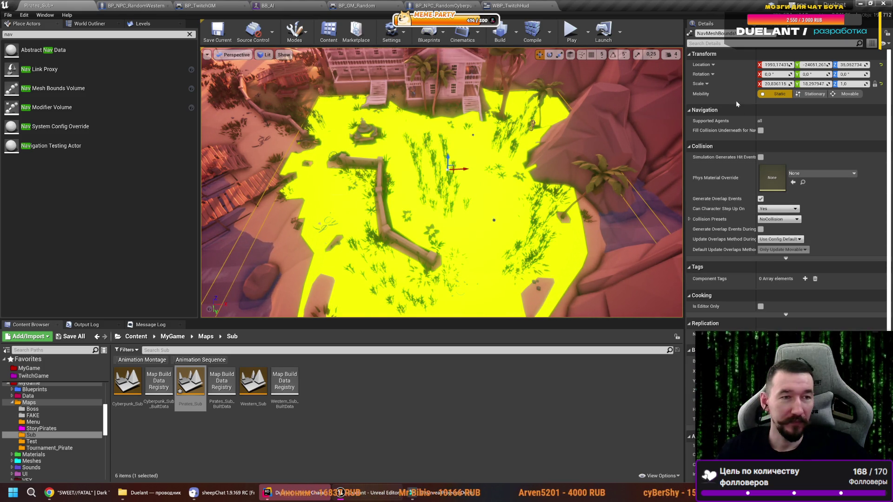
scroll(712, 188, "down", 3)
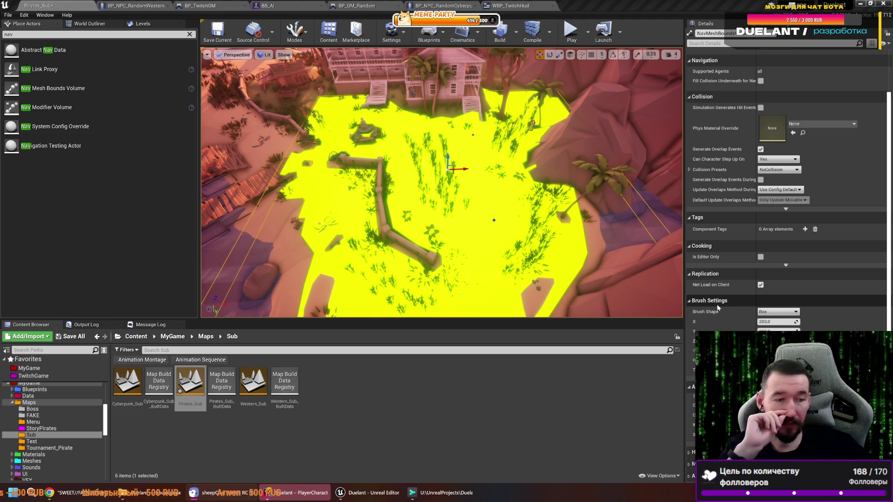
- Move the beach nav volume toward the house so the navmesh reaches the house stairs
left_click(776, 313)
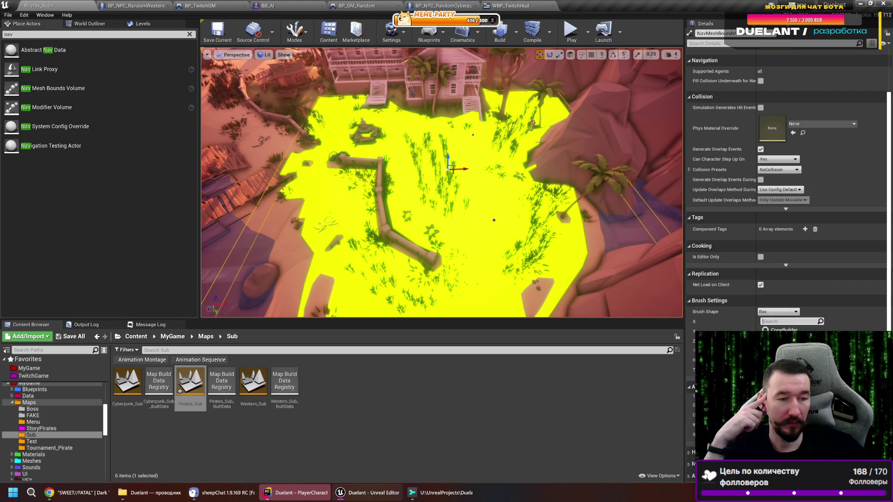
key("Escape")
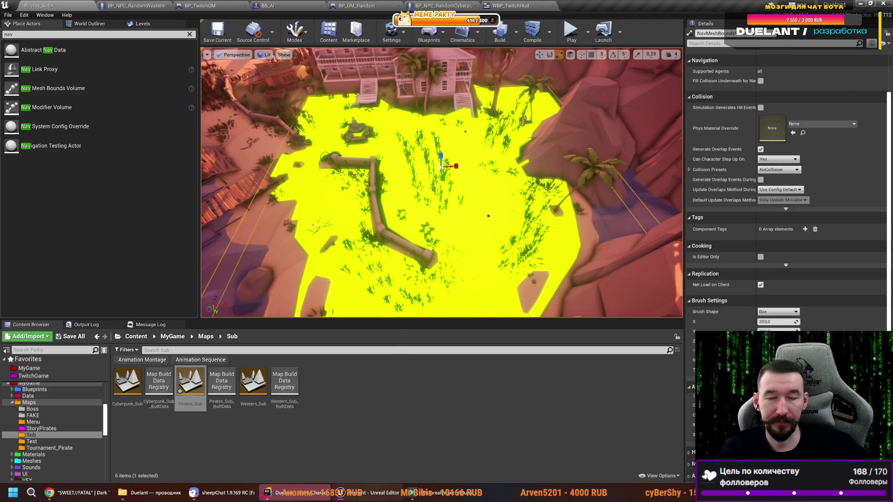
left_click_drag(442, 186, 446, 205)
left_click_drag(511, 186, 518, 179)
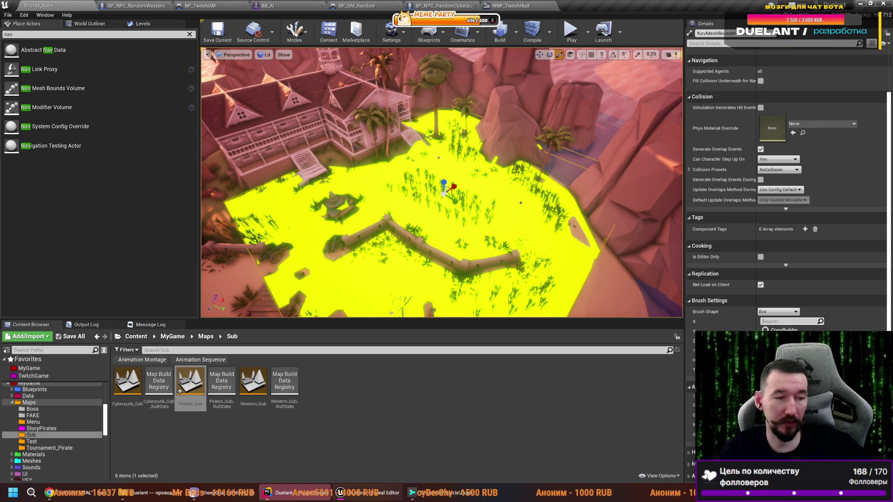
left_click_drag(443, 182, 445, 180)
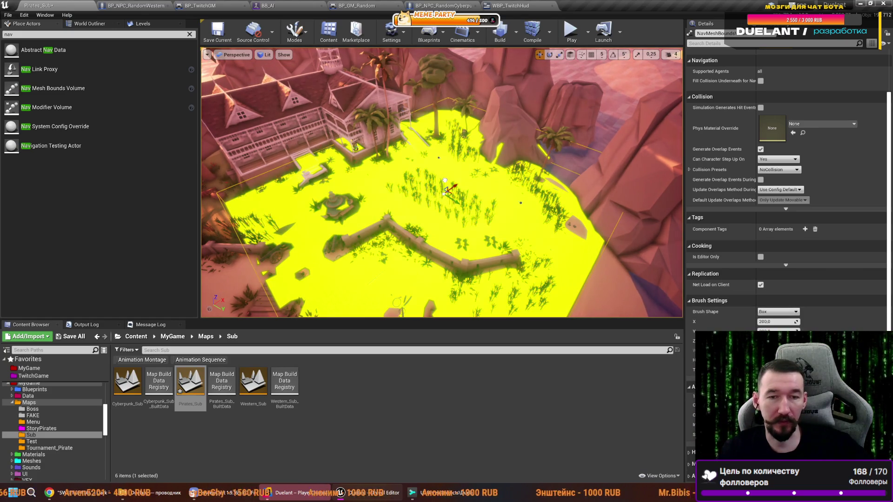
mouse_move(445, 180)
left_mouse_down()
mouse_move(509, 150)
mouse_move(542, 184)
left_mouse_up()
key("e")
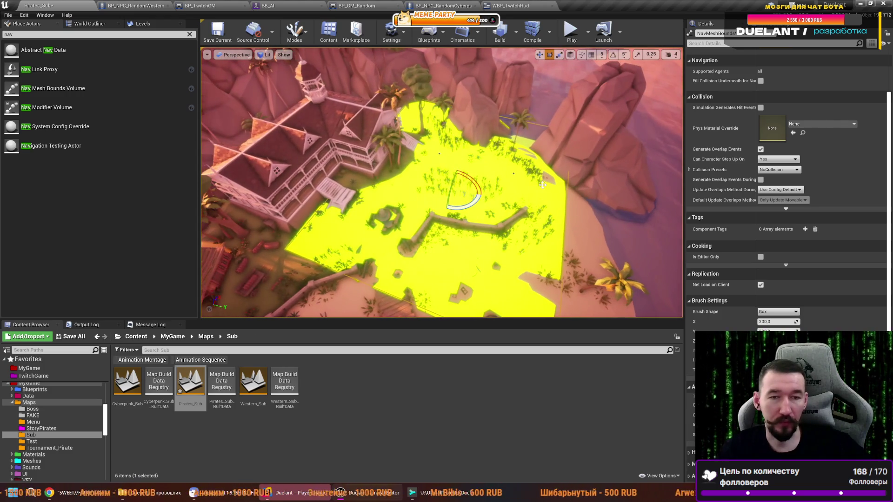
left_click(463, 189)
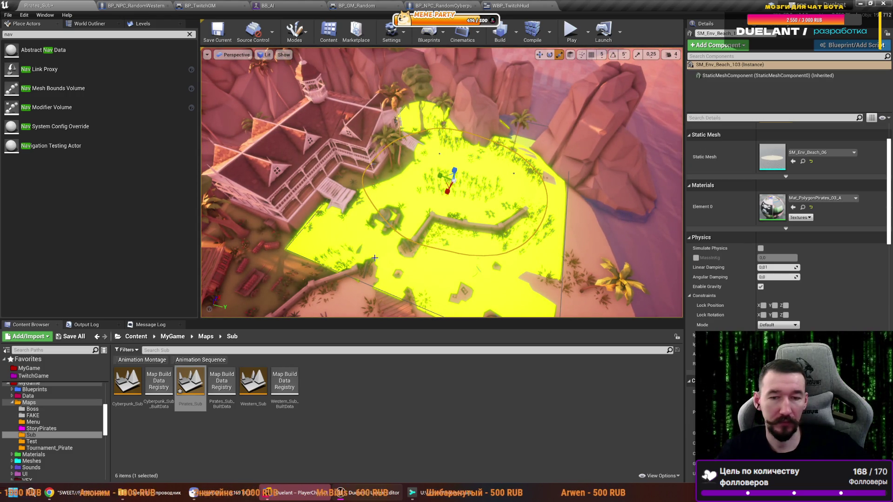
left_click(319, 264)
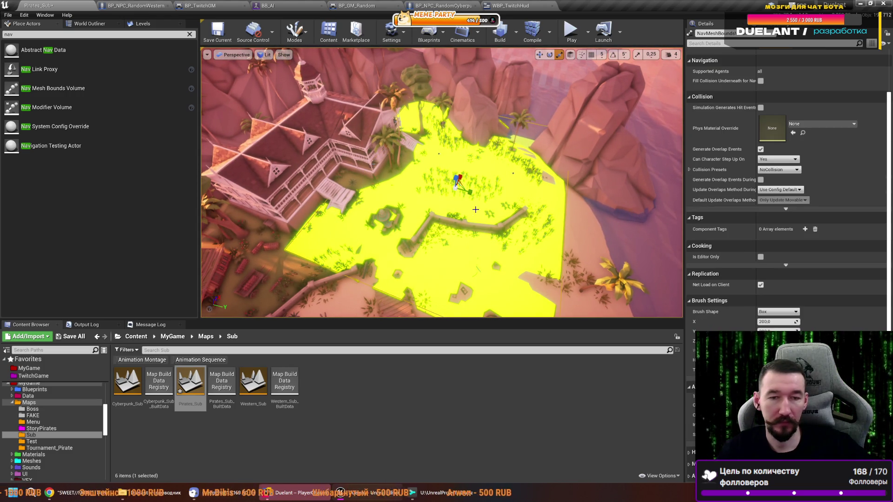
mouse_move(442, 181)
left_mouse_down()
mouse_move(442, 209)
mouse_move(494, 206)
left_mouse_up()
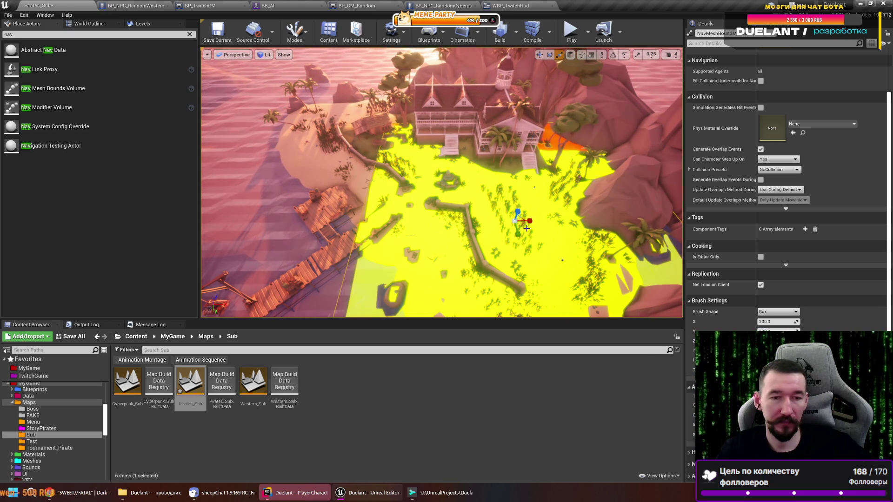
left_click_drag(506, 218, 539, 177)
mouse_move(546, 244)
left_mouse_down()
mouse_move(546, 281)
mouse_move(546, 243)
left_mouse_up()
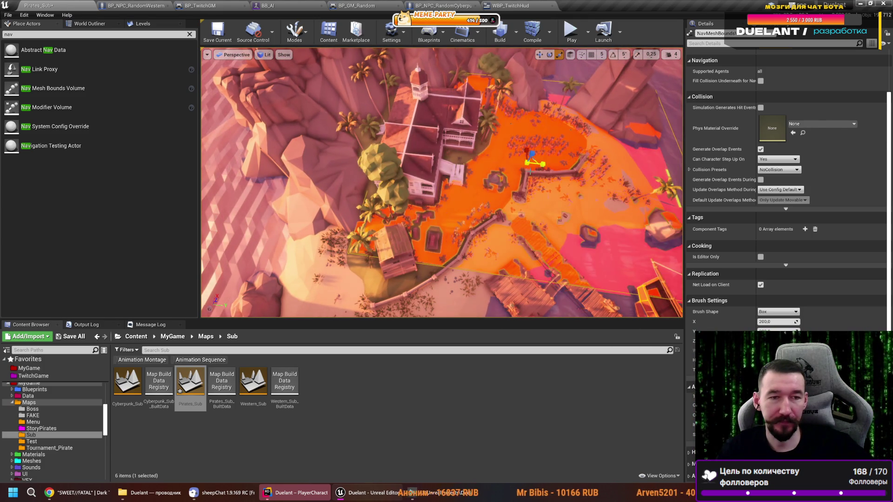
mouse_move(547, 244)
left_mouse_down()
mouse_move(518, 177)
mouse_move(454, 184)
left_mouse_up()
left_click(406, 196)
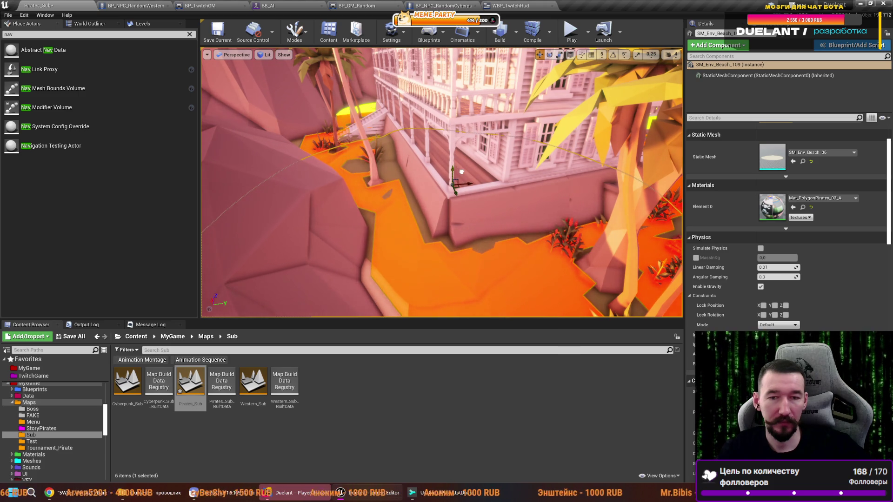
mouse_move(469, 245)
left_mouse_down()
mouse_move(474, 186)
mouse_move(490, 248)
mouse_move(489, 207)
left_mouse_up()
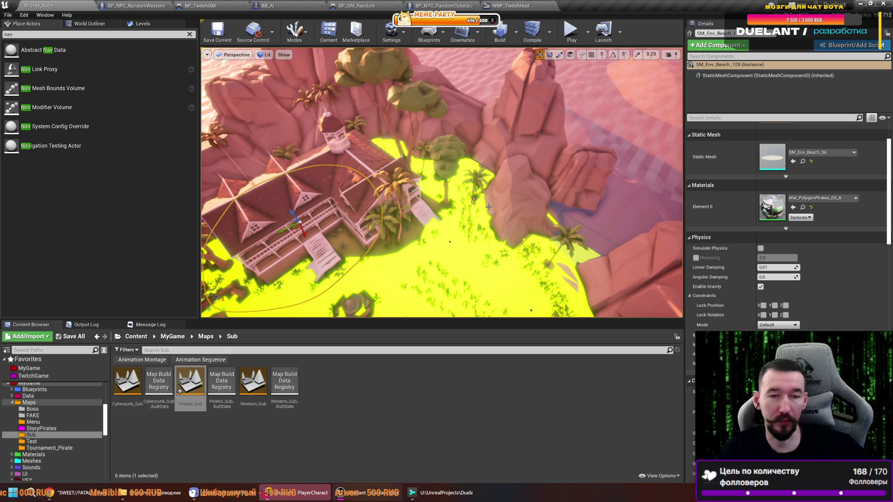
mouse_move(476, 195)
left_mouse_down()
mouse_move(478, 158)
mouse_move(507, 159)
mouse_move(507, 149)
left_mouse_up()
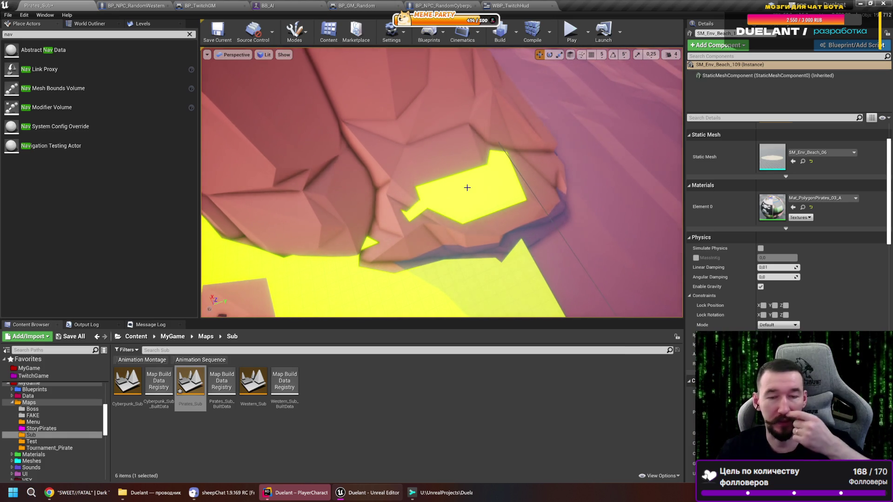
mouse_move(466, 190)
left_mouse_down()
mouse_move(261, 159)
mouse_move(488, 153)
mouse_move(545, 172)
mouse_move(367, 200)
mouse_move(412, 164)
mouse_move(378, 182)
mouse_move(511, 192)
left_mouse_up()
left_click(342, 198)
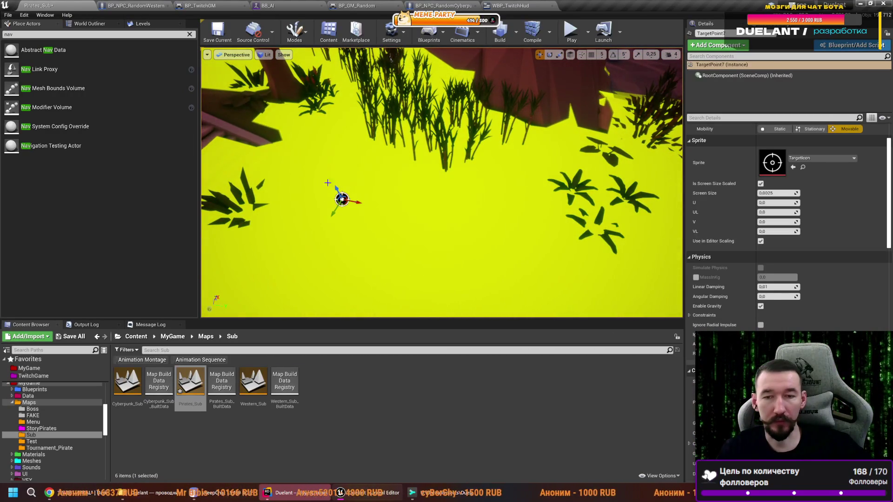
- Check the lawn navmesh around TargetPoint7, save the map, and start Play in Editor
left_click_drag(372, 201, 394, 187)
mouse_move(639, 118)
left_mouse_down()
mouse_move(546, 154)
mouse_move(442, 144)
mouse_move(538, 289)
mouse_move(551, 162)
mouse_move(541, 218)
left_mouse_up()
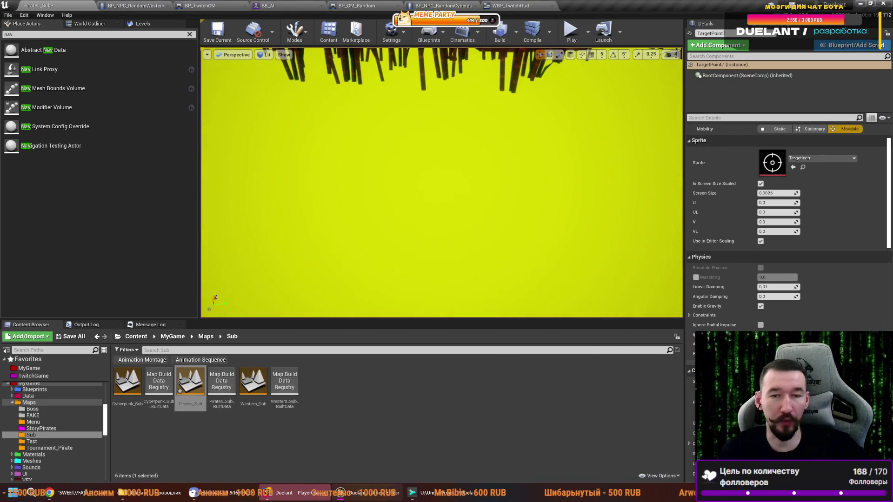
mouse_move(542, 219)
left_mouse_down()
mouse_move(451, 209)
mouse_move(418, 268)
left_mouse_up()
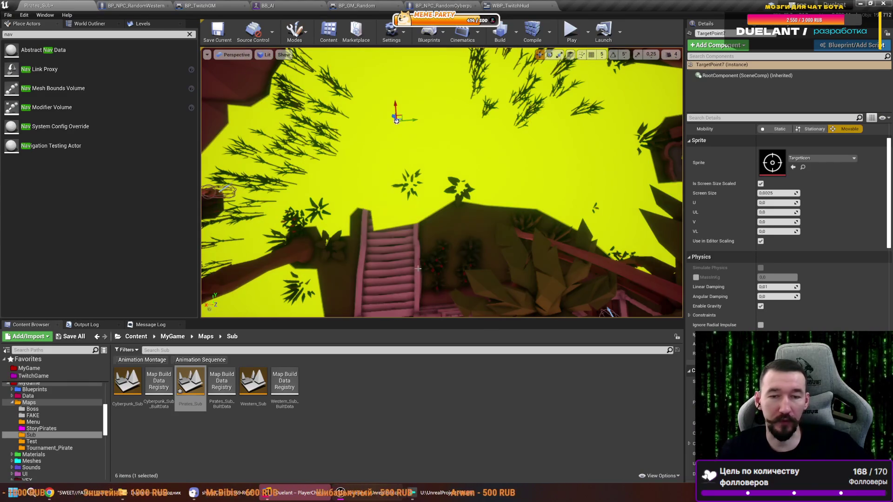
mouse_move(411, 96)
left_mouse_down()
mouse_move(384, 103)
mouse_move(385, 85)
mouse_move(441, 84)
left_mouse_up()
left_click_drag(448, 301, 406, 194)
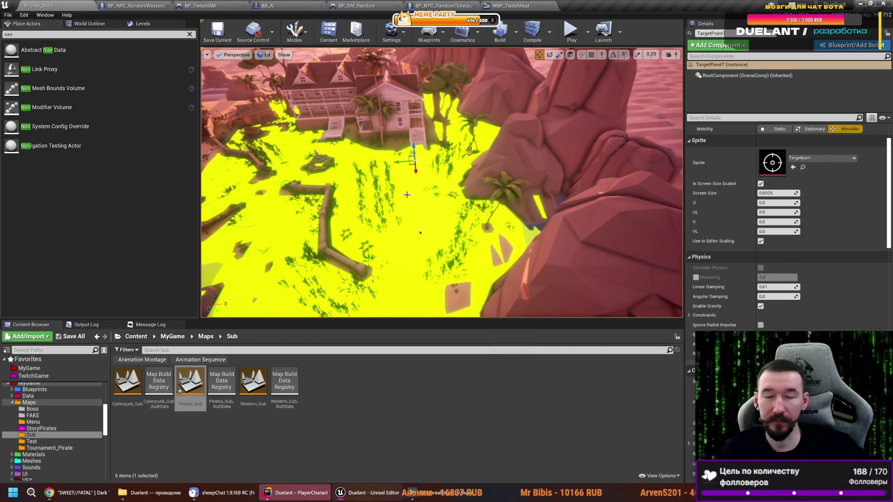
key("ctrl+s")
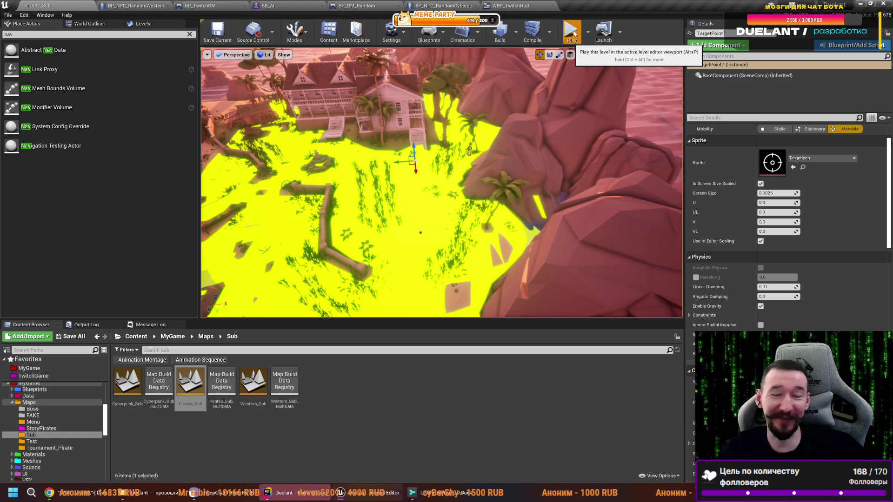
left_click(572, 32)
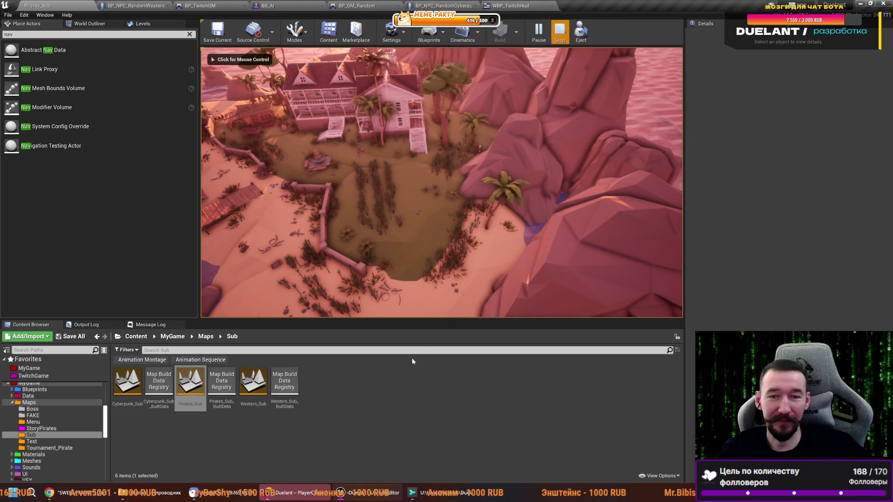
key("Escape")
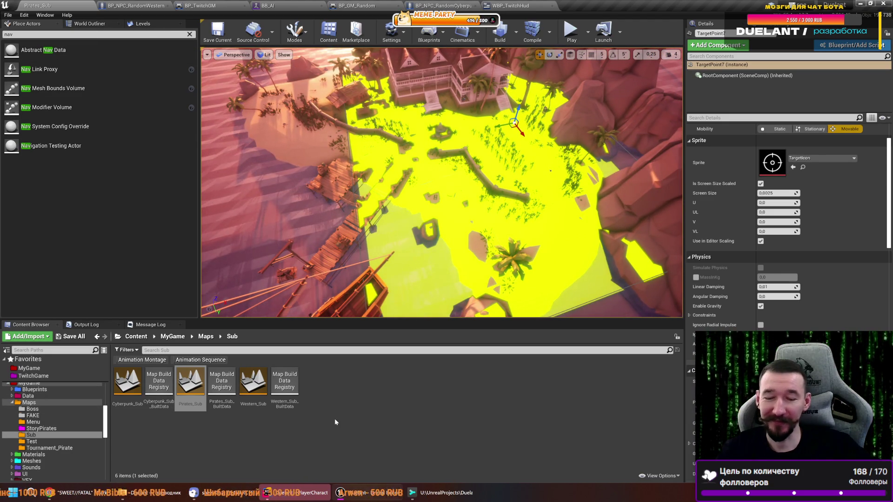
left_click(114, 500)
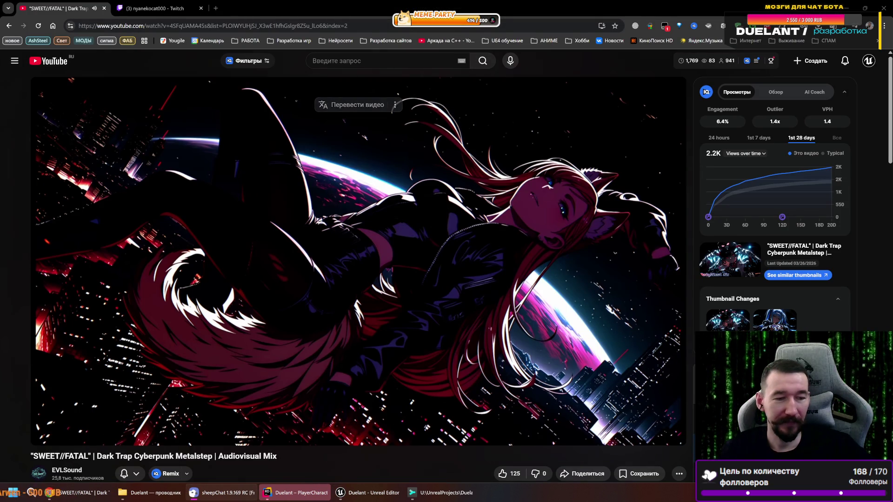
left_click(132, 8)
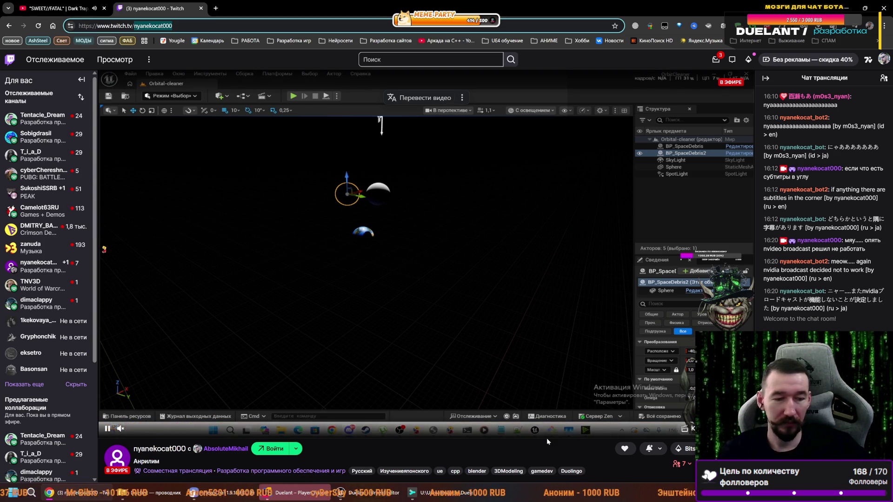
left_click(690, 465)
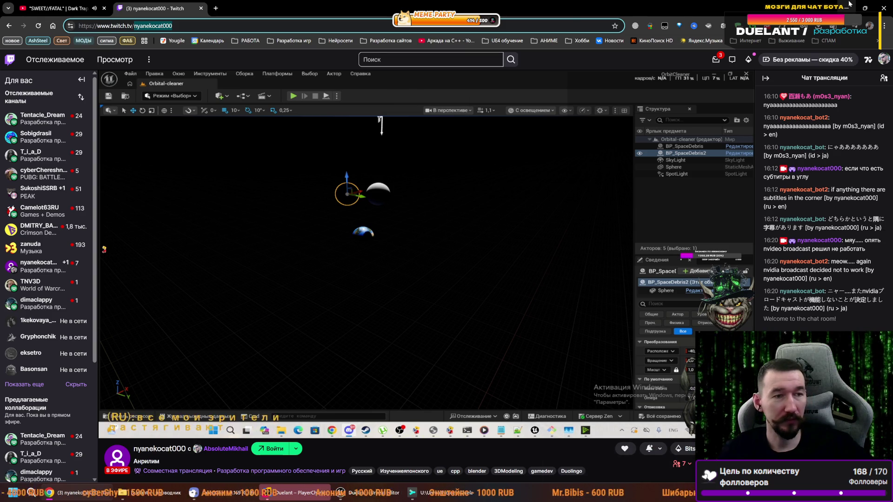
key("alt+Tab")
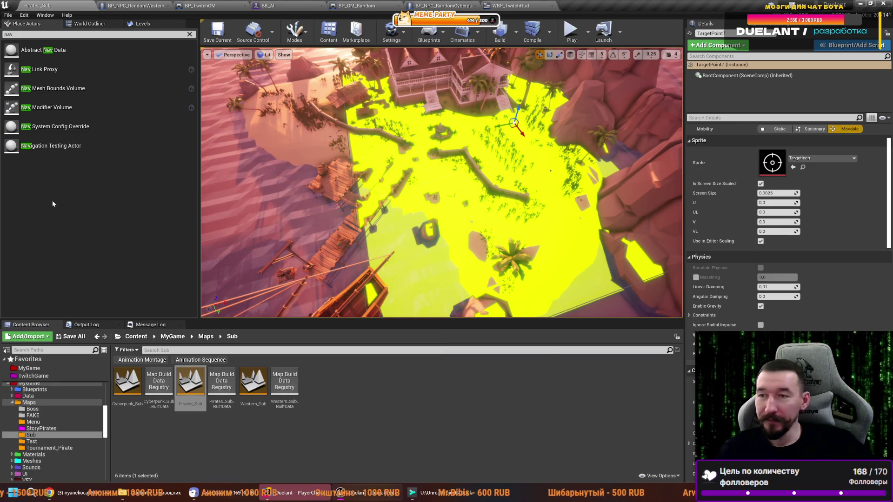
- Fly from TargetPoint7 through TargetPoint8 to TargetPoint9 using the World Outliner
left_click(79, 24)
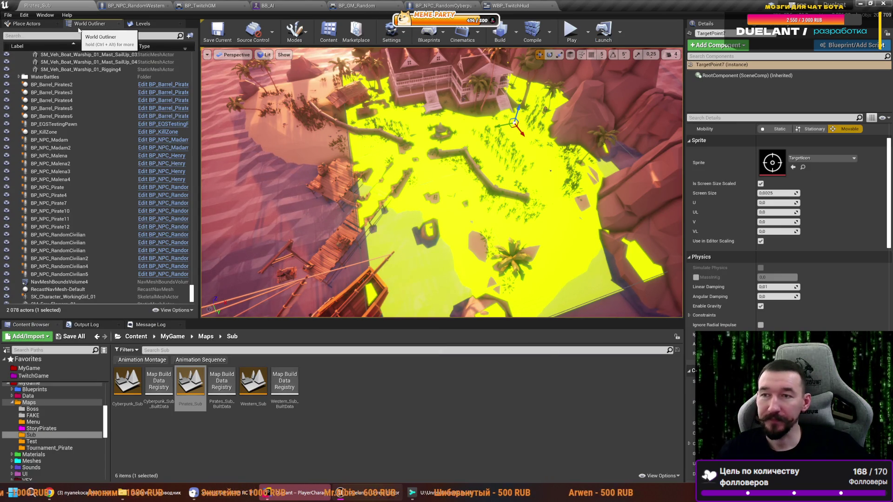
scroll(97, 177, "up", 3)
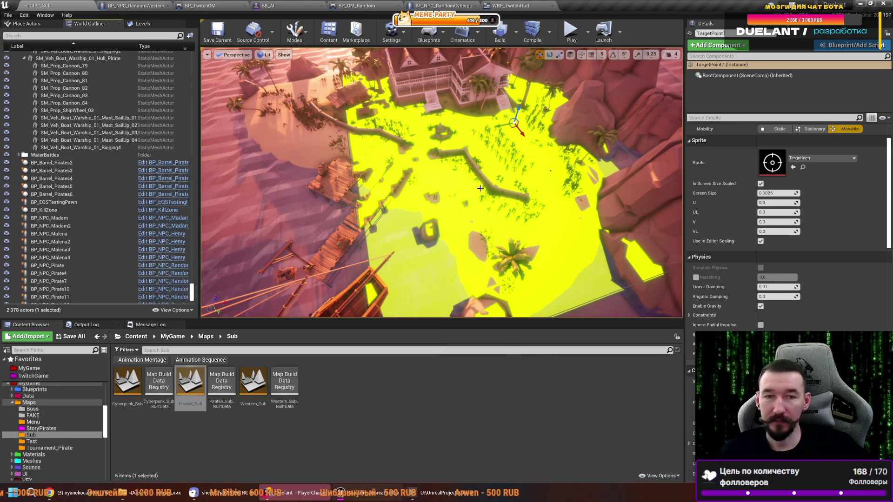
key("f")
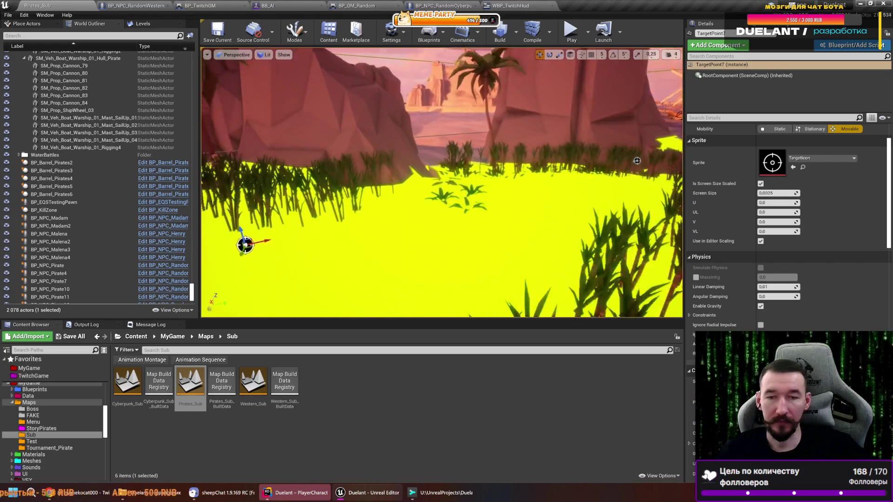
scroll(93, 209, "up", 10)
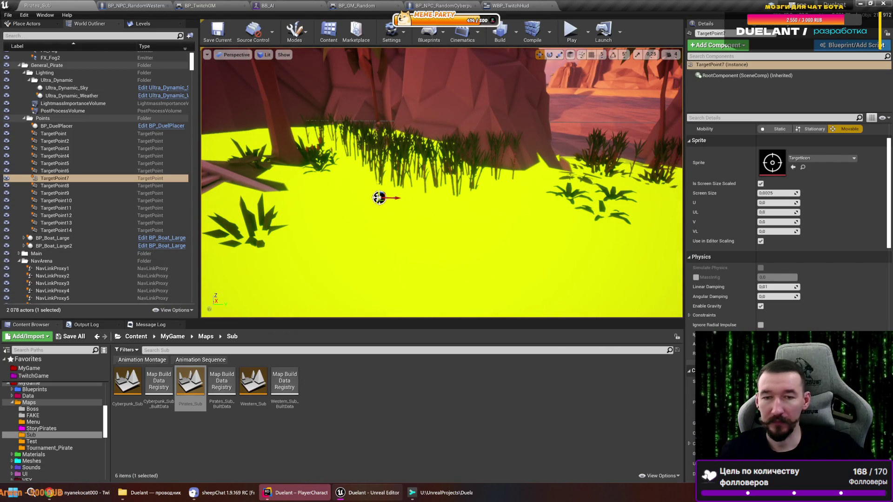
double_click(54, 185)
left_click_drag(361, 257, 321, 257)
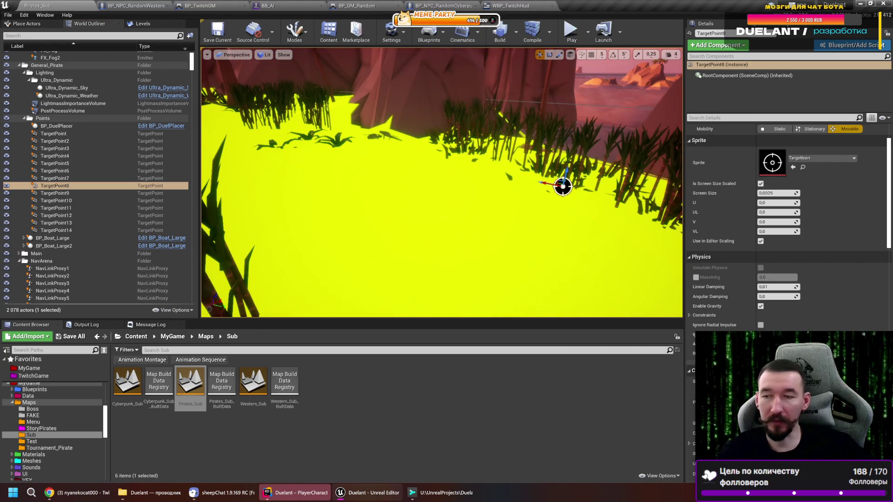
double_click(55, 193)
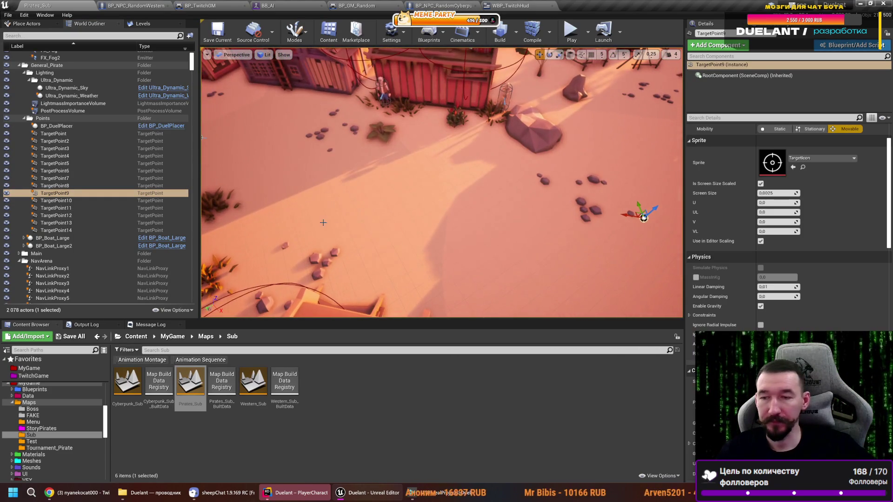
- Place a second Nav Mesh Bounds Volume near TargetPoint9 and size it over the shack village
left_click(27, 23)
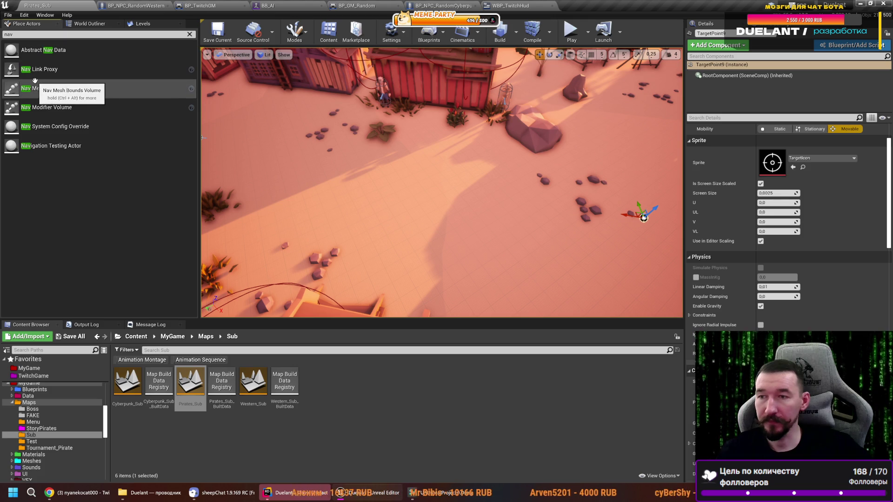
type("nav")
left_click_drag(408, 191, 404, 193)
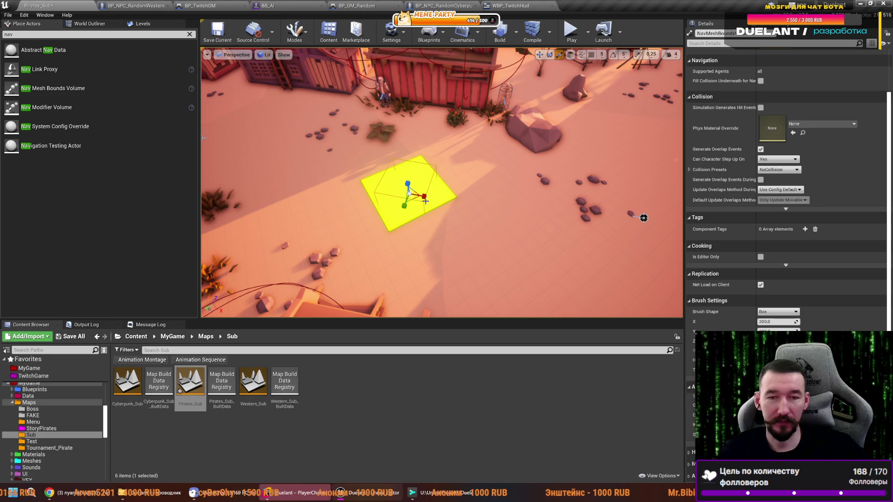
mouse_move(643, 217)
left_mouse_down()
mouse_move(511, 228)
mouse_move(321, 189)
left_mouse_up()
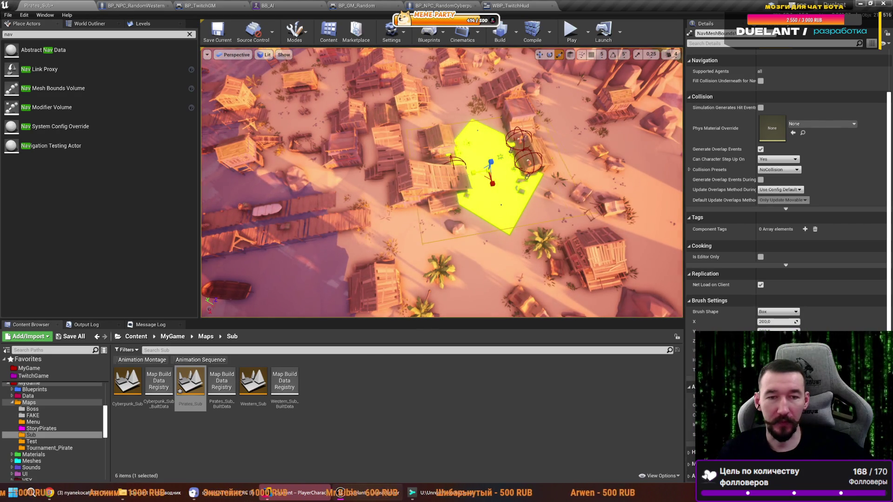
left_click_drag(490, 170, 511, 169)
key("w")
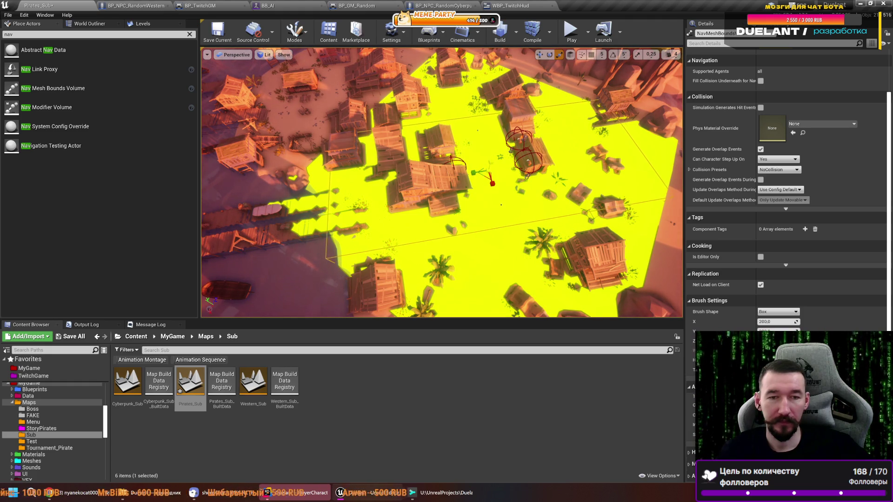
left_click_drag(489, 168, 486, 187)
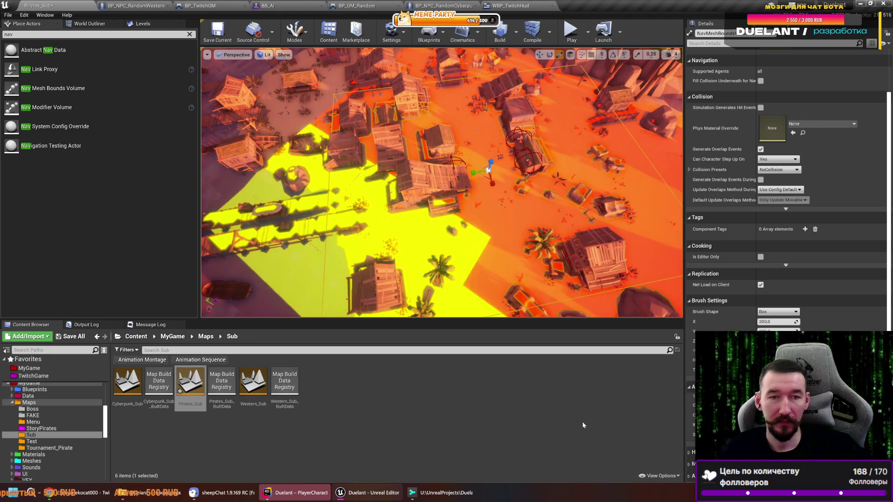
mouse_move(441, 186)
left_mouse_down()
mouse_move(418, 209)
mouse_move(440, 193)
mouse_move(432, 214)
left_mouse_up()
- Fly through the village checking the new navmesh, then save the Pirates_Sub level
mouse_move(501, 228)
left_mouse_down()
mouse_move(499, 218)
mouse_move(501, 228)
left_mouse_up()
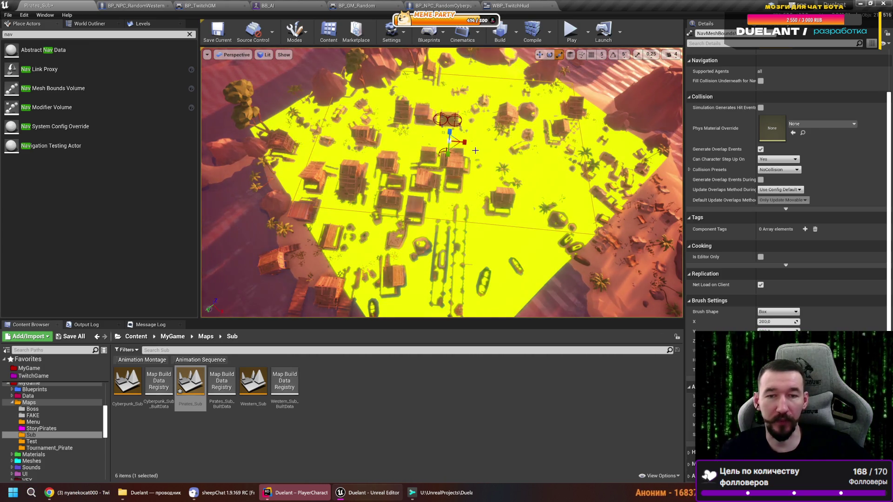
left_click_drag(508, 141, 502, 181)
key("e")
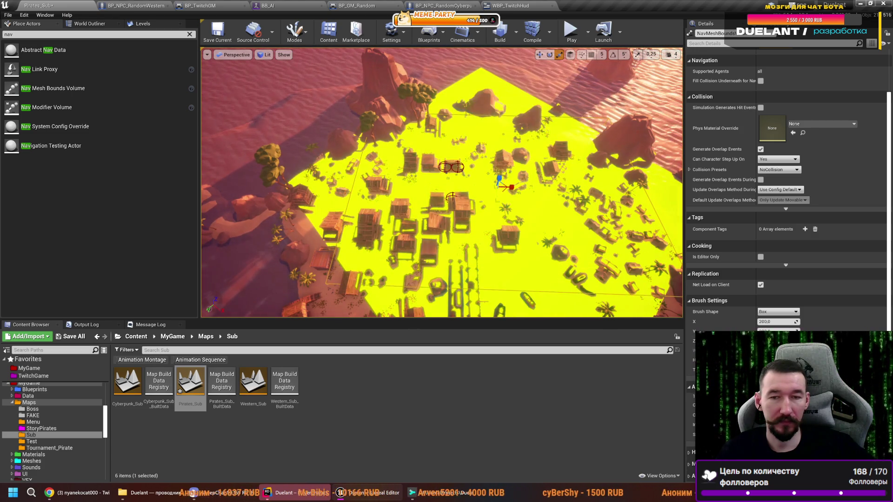
mouse_move(511, 186)
left_mouse_down()
mouse_move(505, 191)
mouse_move(511, 172)
mouse_move(487, 188)
left_mouse_up()
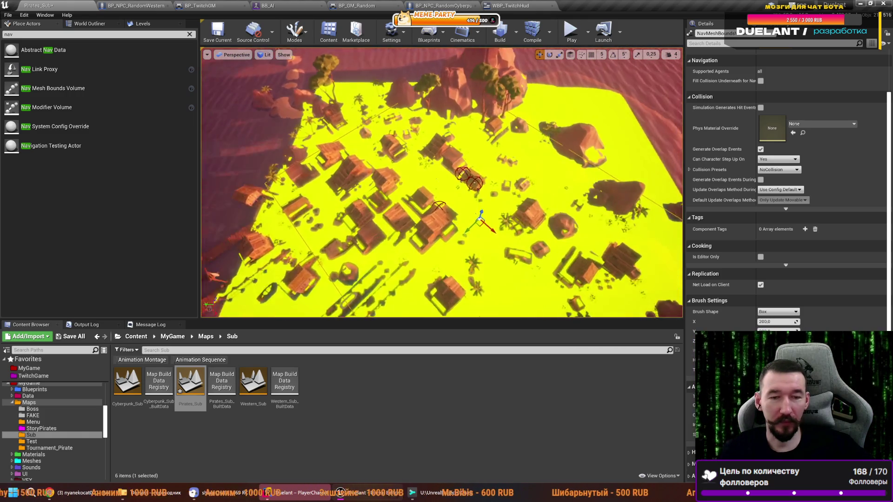
key("w")
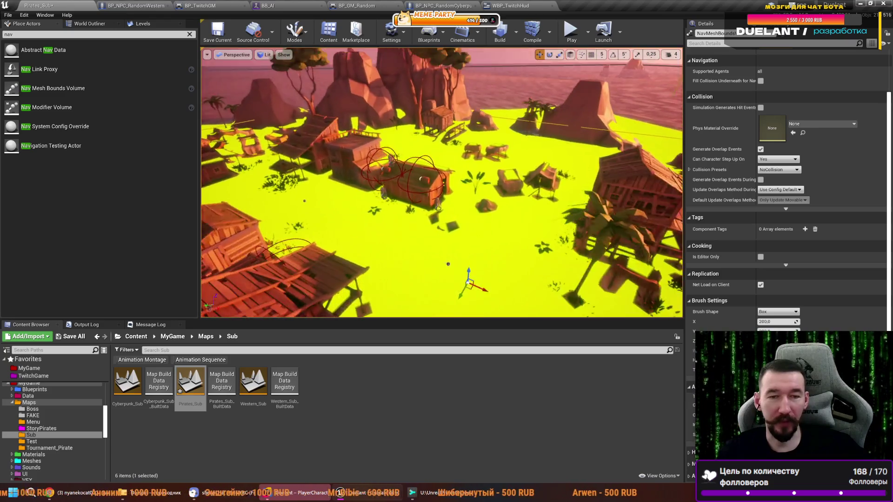
key("w")
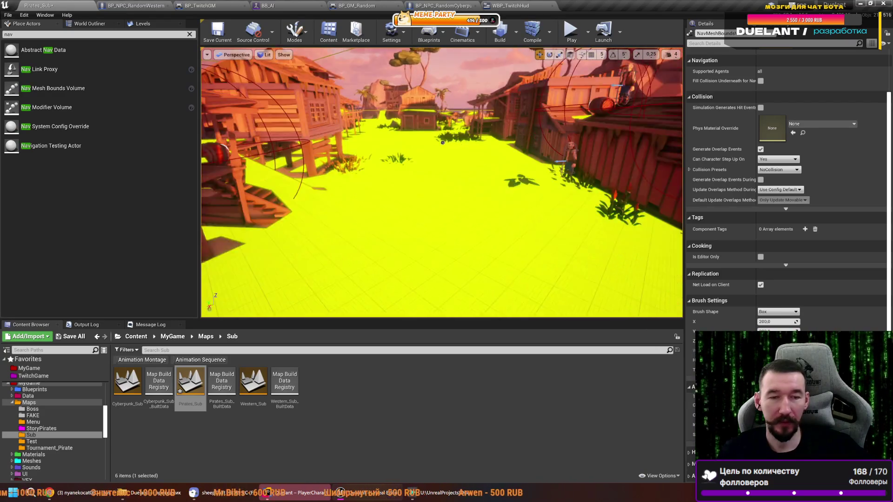
key("w")
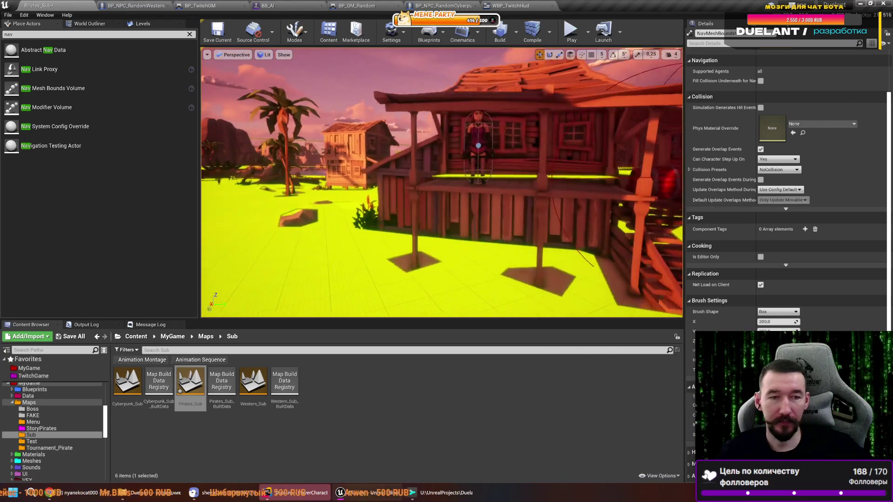
key("s")
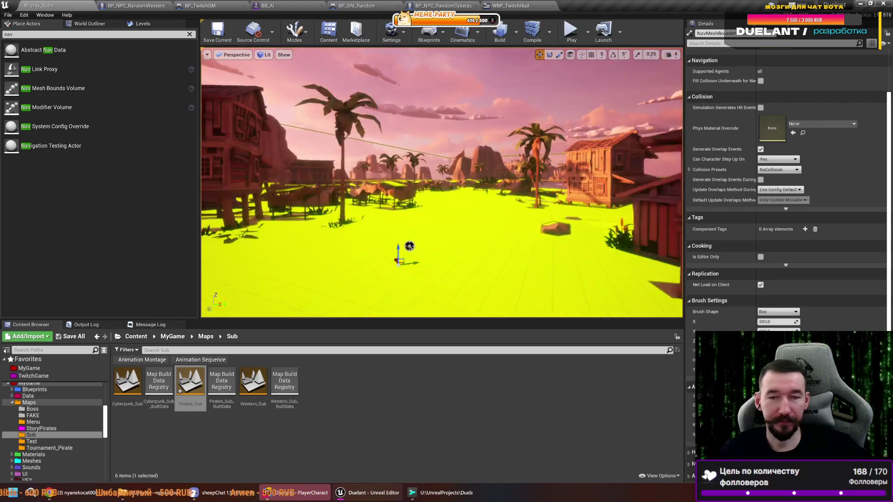
key("ctrl+s")
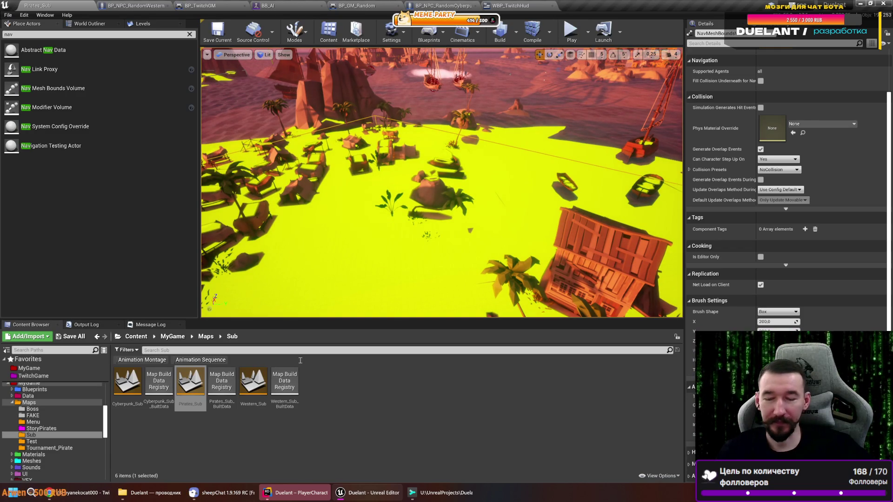
left_click(88, 23)
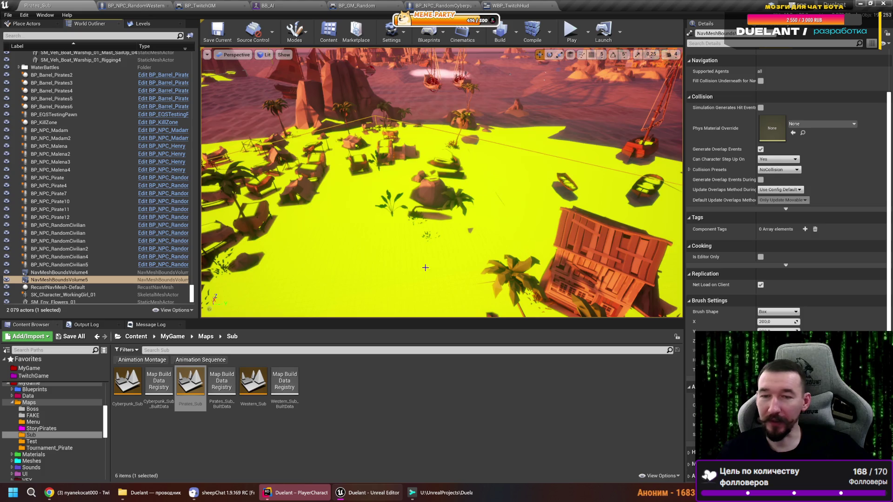
- Jump the view from TargetPoint9 through TargetPoint10 to TargetPoint11 on the ship deck
key("f")
left_click_drag(397, 215, 471, 215)
left_click(430, 200)
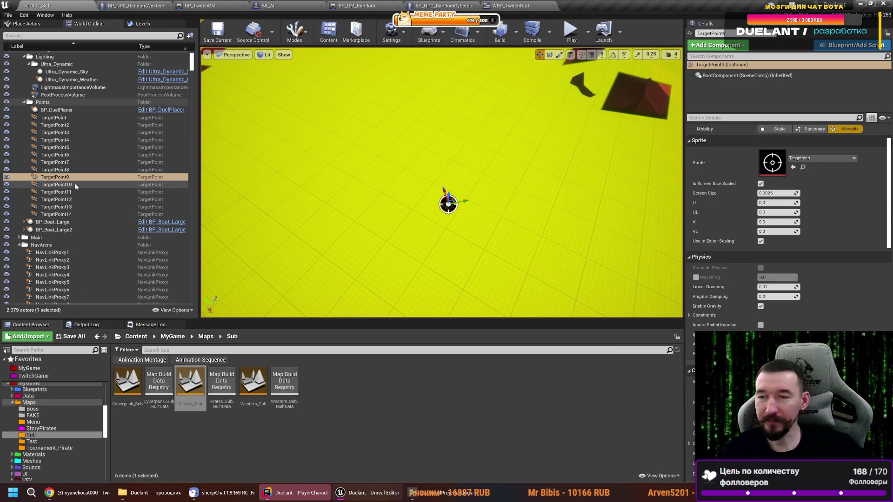
double_click(55, 185)
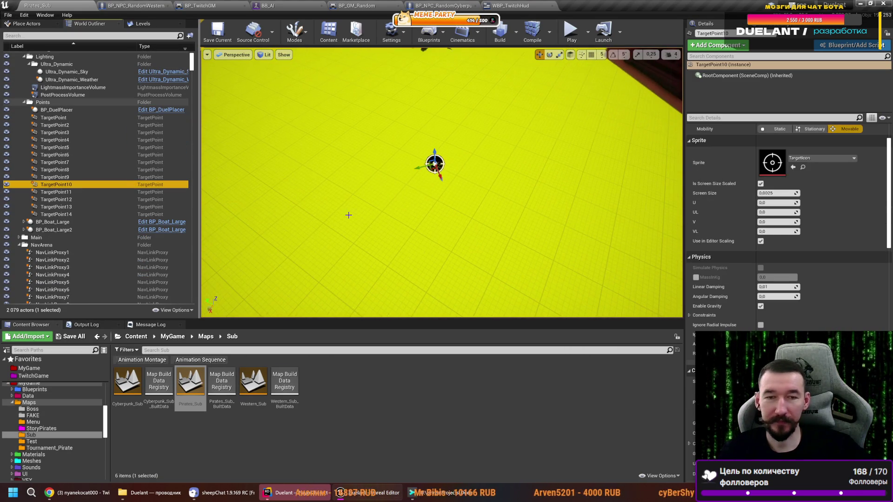
key("Down")
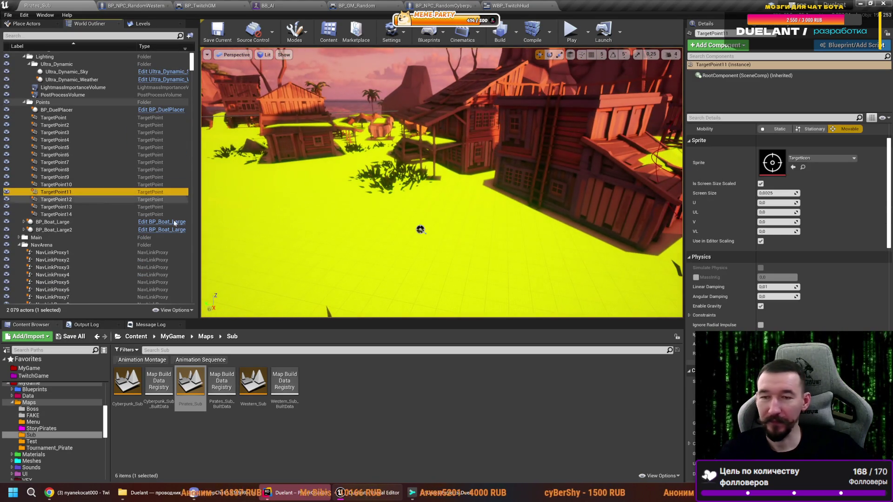
key("f")
scroll(441, 183, "down", 10)
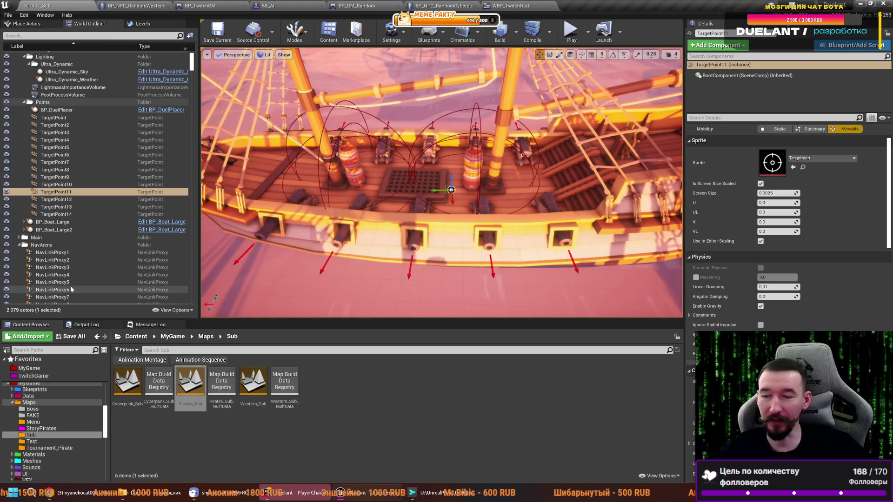
left_click(32, 24)
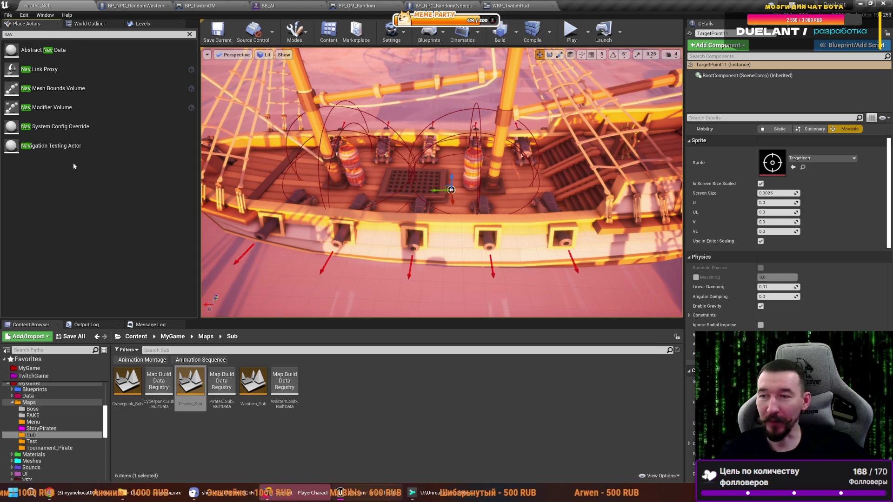
- Drop a Nav Mesh Bounds Volume over the ship and orbit to check the deck navmesh
left_click_drag(47, 88, 385, 176)
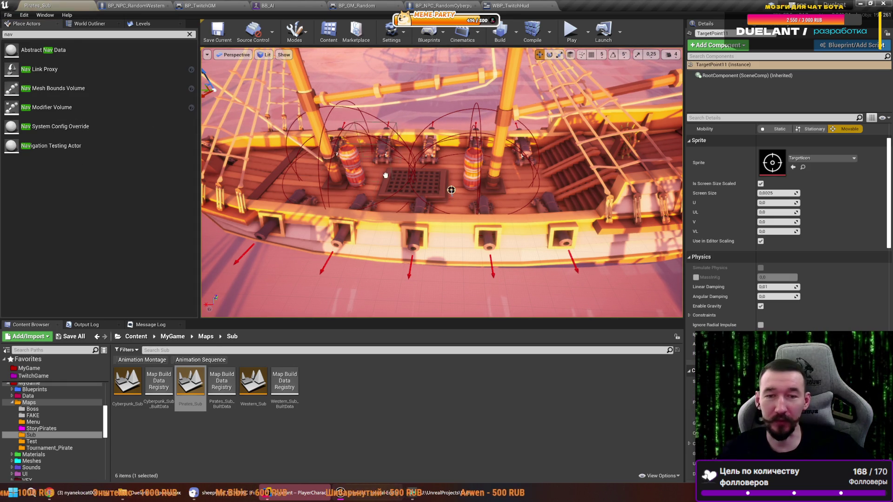
left_click_drag(450, 189, 448, 186)
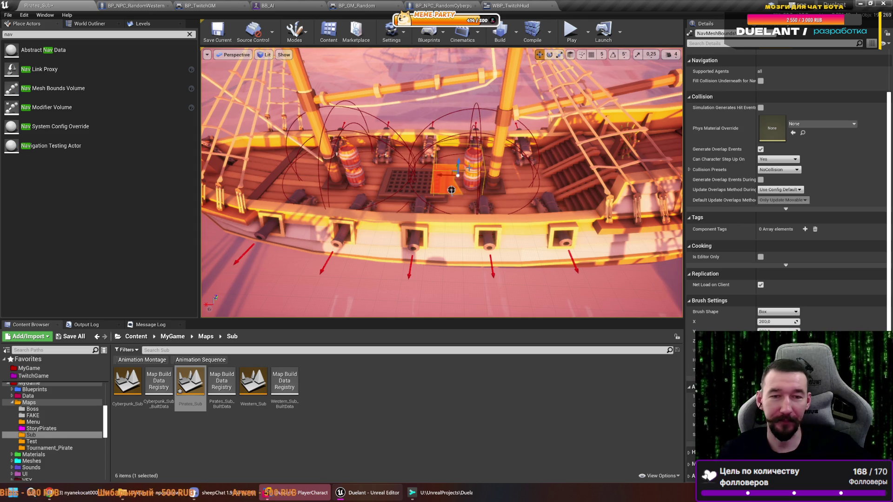
key("e")
mouse_move(451, 190)
left_mouse_down()
mouse_move(667, 223)
mouse_move(433, 140)
mouse_move(539, 188)
left_mouse_up()
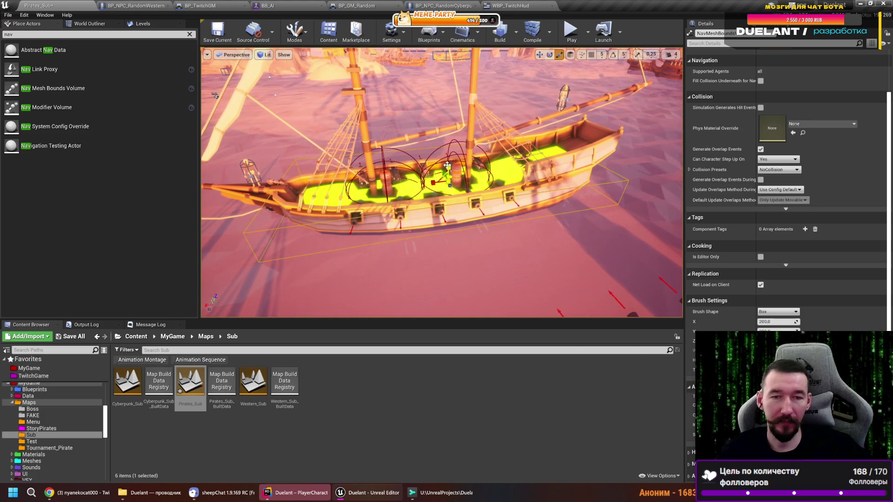
mouse_move(539, 188)
left_mouse_down()
mouse_move(484, 184)
mouse_move(432, 242)
left_mouse_up()
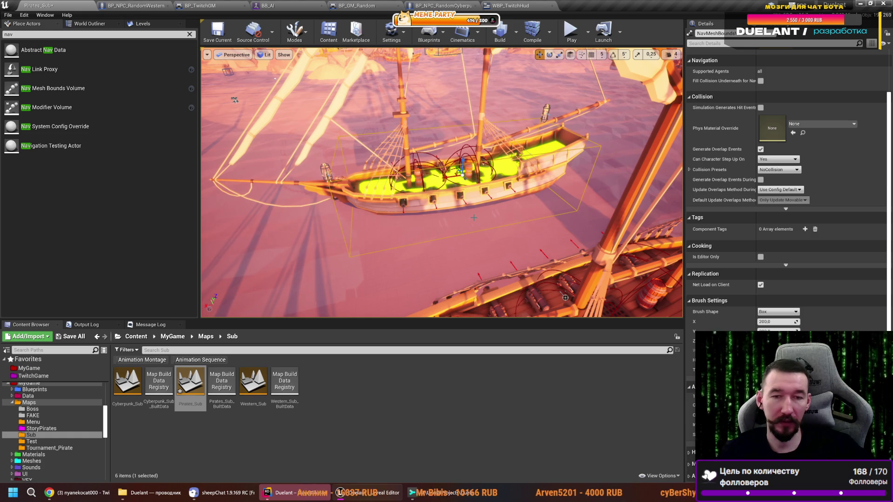
mouse_move(433, 242)
left_mouse_down()
mouse_move(358, 161)
mouse_move(510, 161)
mouse_move(521, 70)
left_mouse_up()
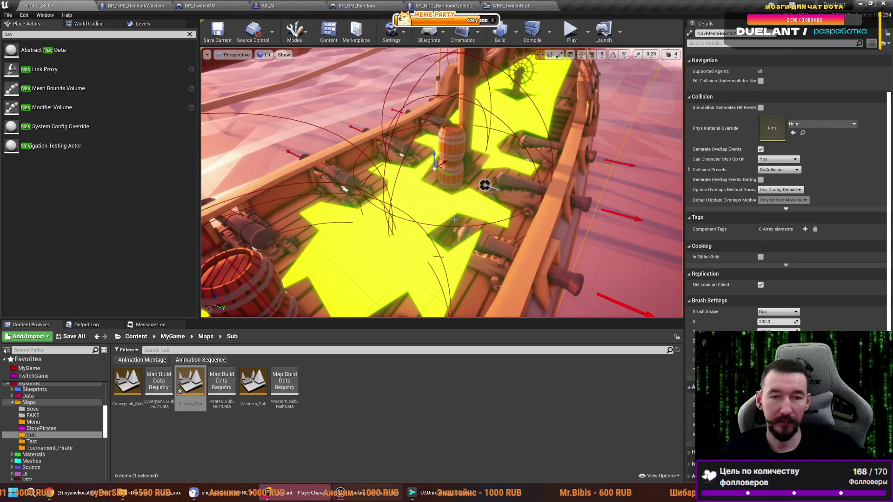
- Save the Pirates_Sub level, select the deck barrel, and open its BP_Barrel_Pirates blueprint
key("ctrl+s")
left_click_drag(382, 248, 375, 235)
left_click(388, 186)
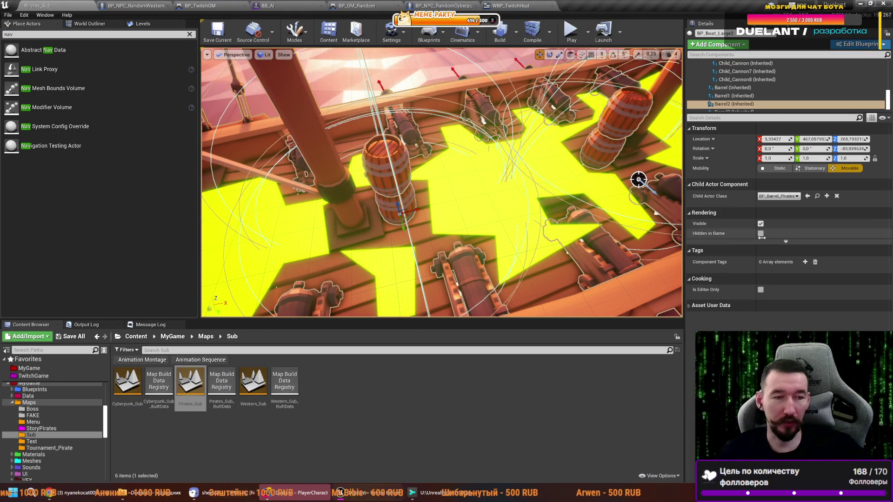
left_click(816, 196)
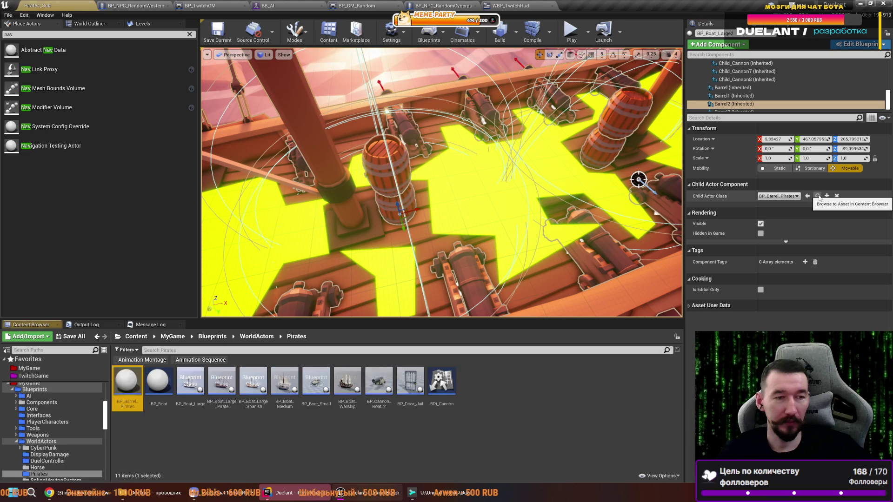
double_click(133, 382)
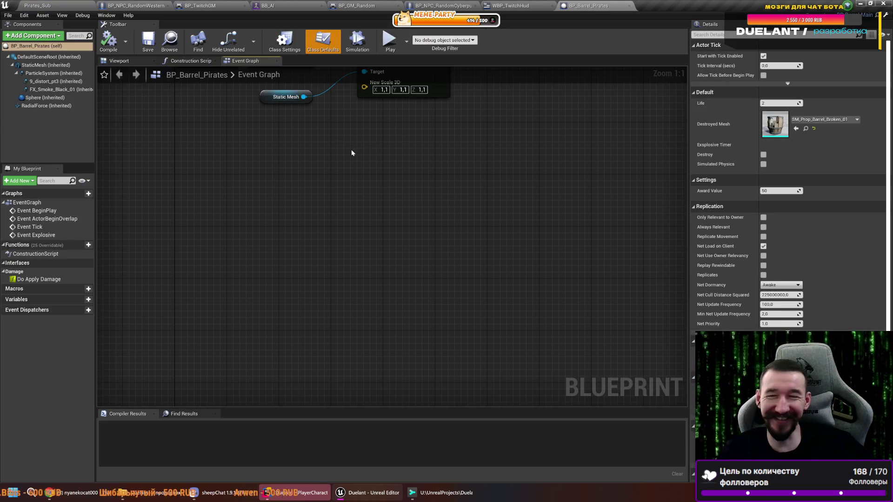
- Turn off Can Ever Affect Navigation on the barrel's components and compile BP_Barrel_Pirates
left_click(120, 61)
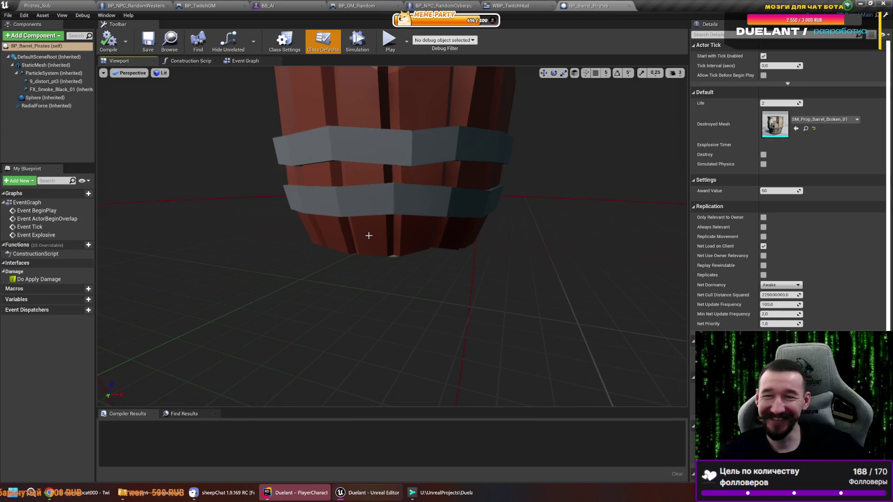
left_click(49, 65)
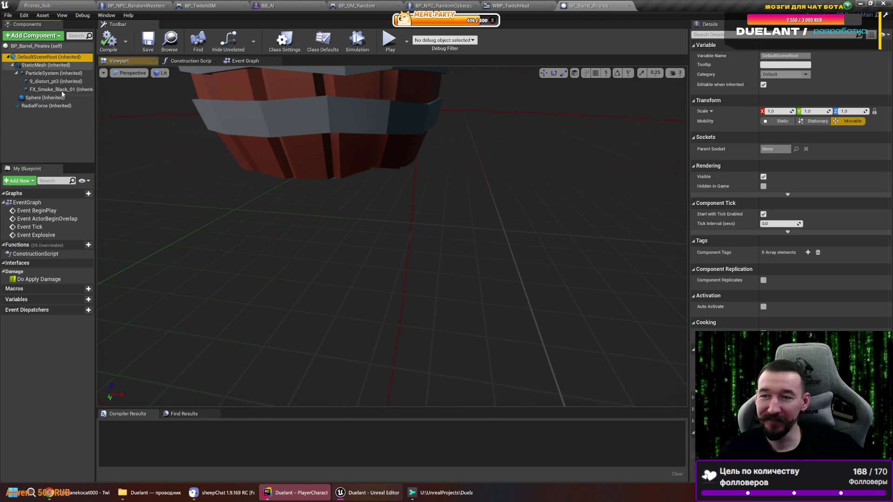
left_click(47, 105, "shift")
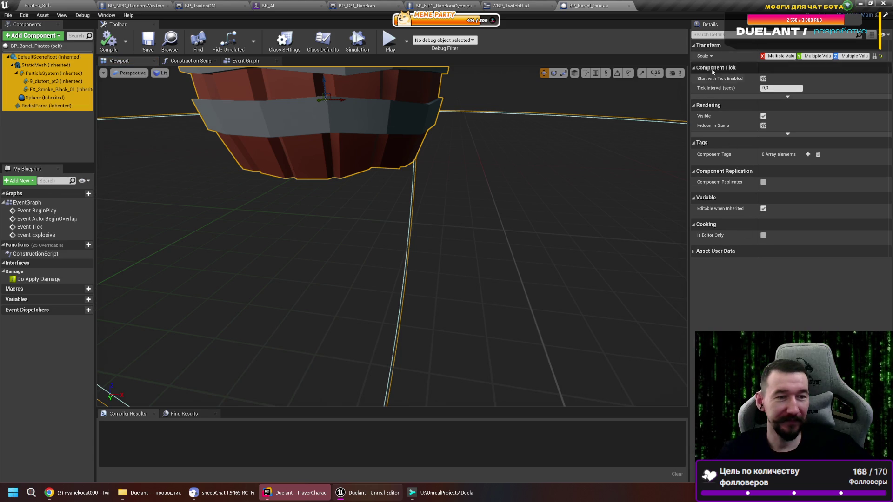
left_click(702, 34)
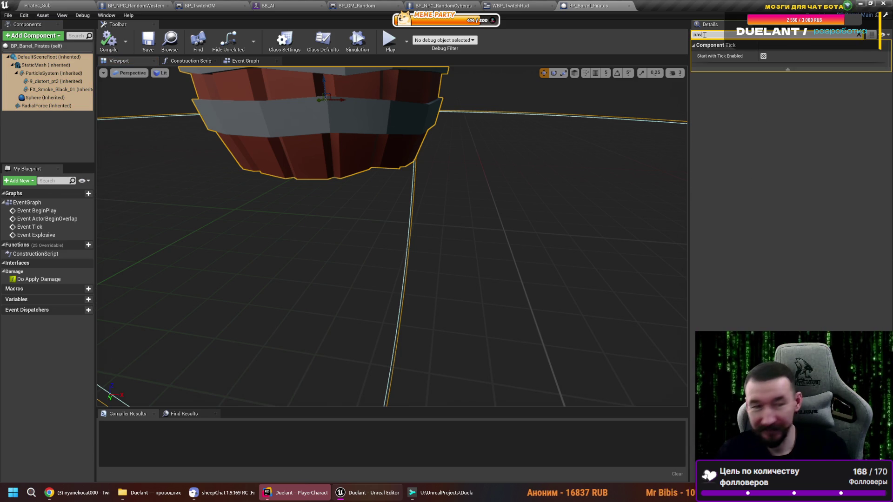
type("v")
left_click(49, 57)
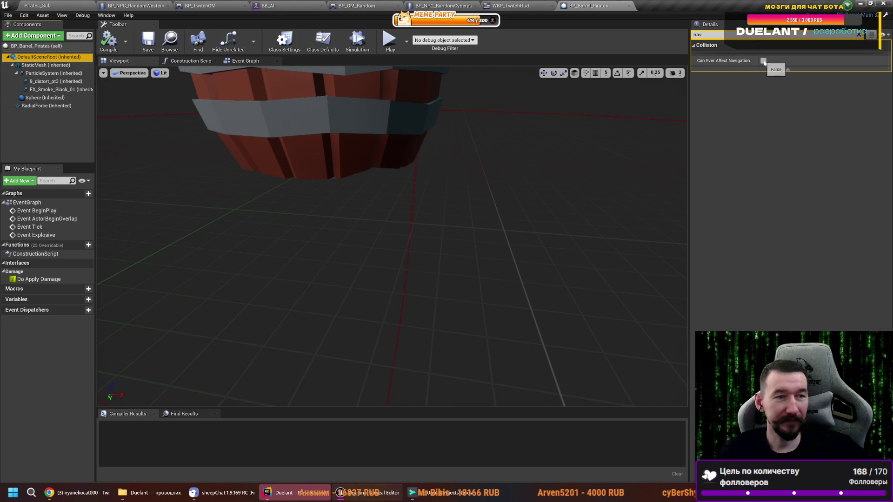
left_click(763, 61)
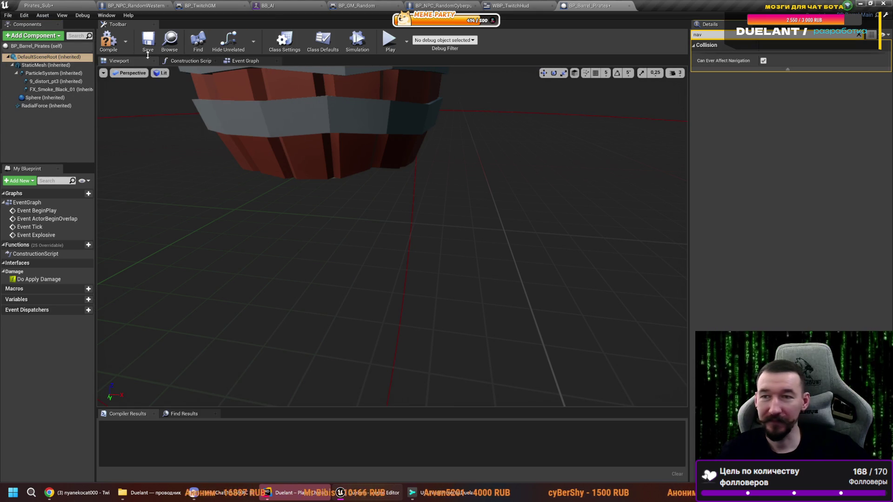
left_click(75, 3)
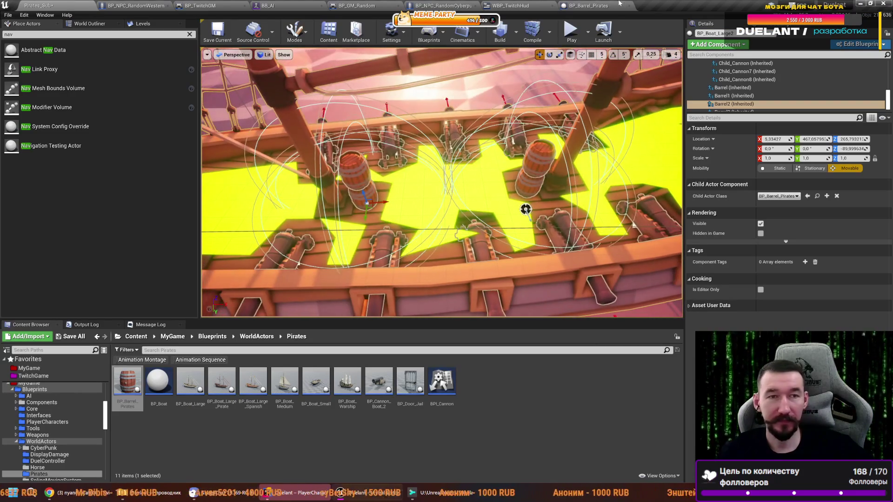
- Recompile with the static mesh selected, check the ship level, then go back to the blueprint
left_click(600, 4)
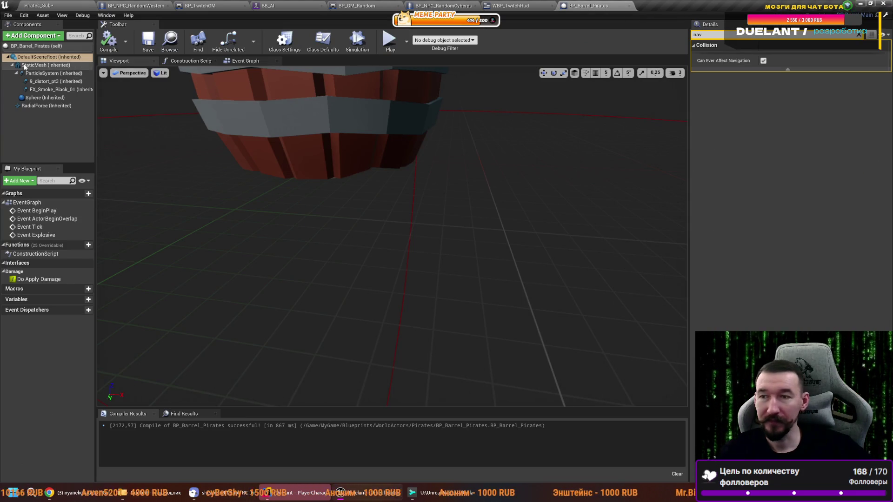
left_click(45, 65)
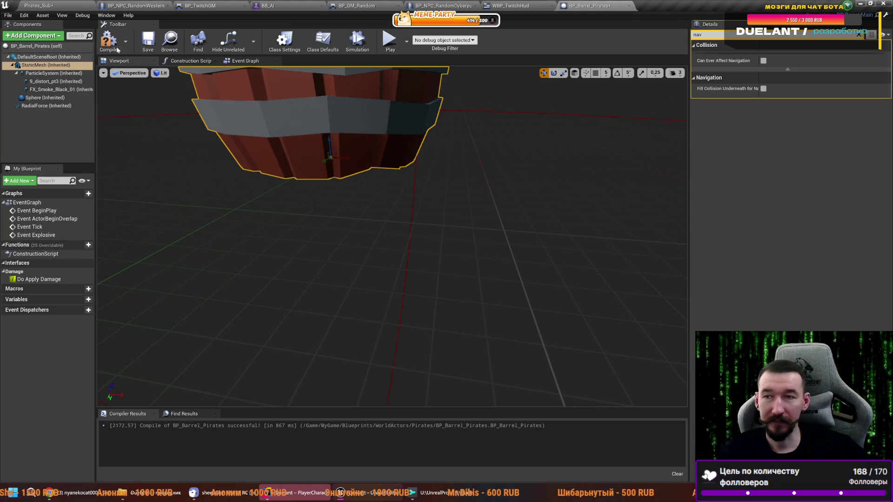
left_click(21, 56)
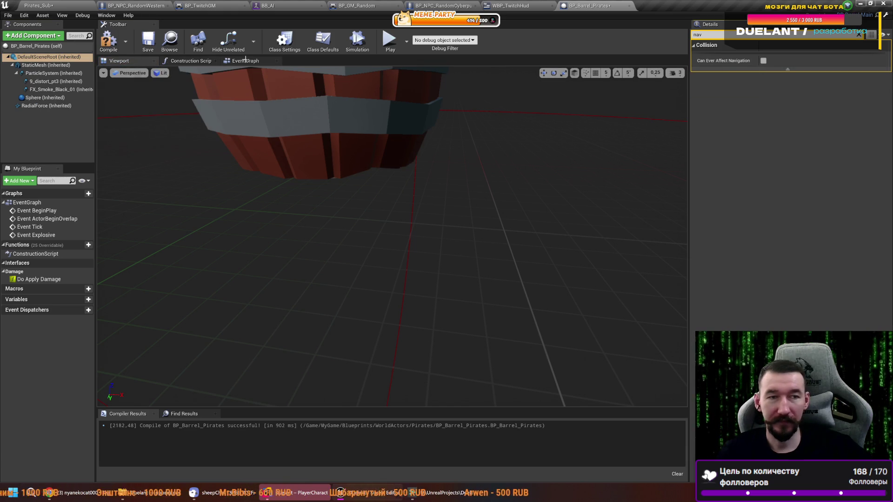
left_click(61, 5)
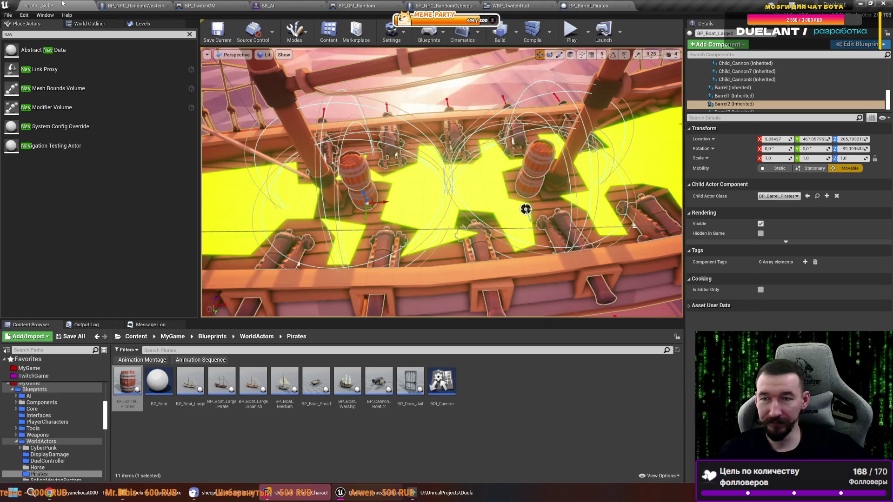
left_click(588, 6)
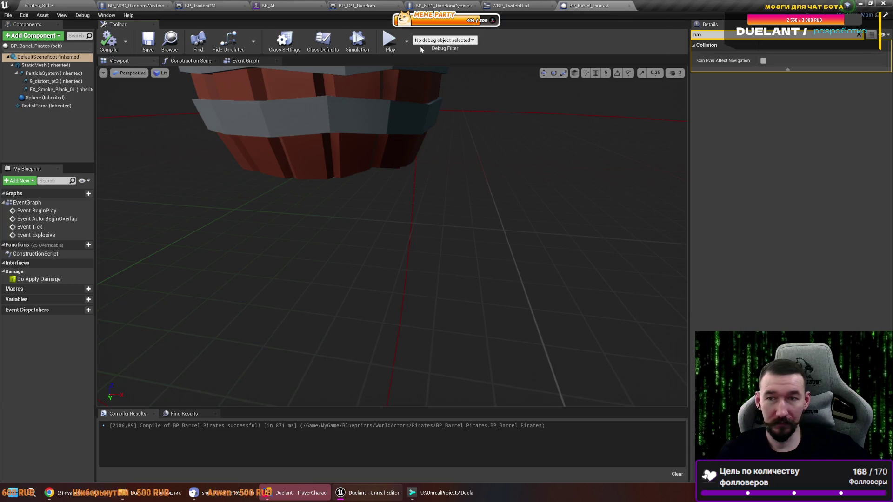
- Add a Nav Modifier component and start creating a new nav area class from its Area Class
left_click(32, 36)
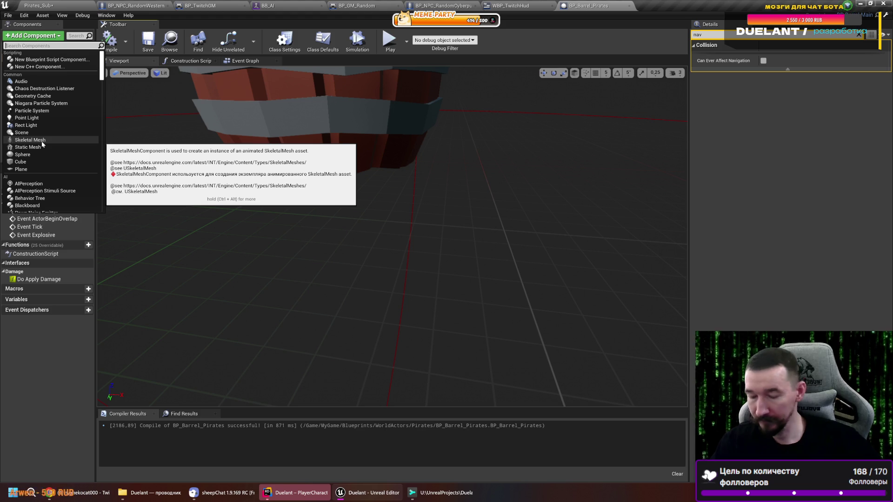
type("nav")
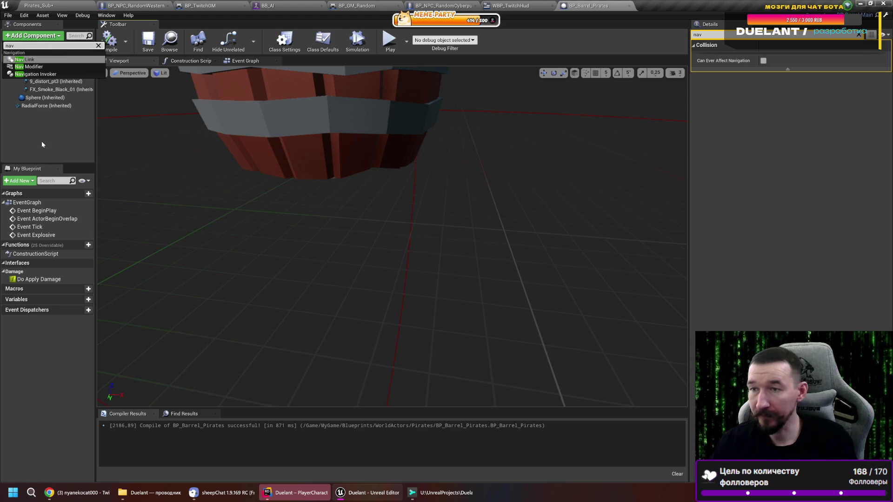
left_click(39, 68)
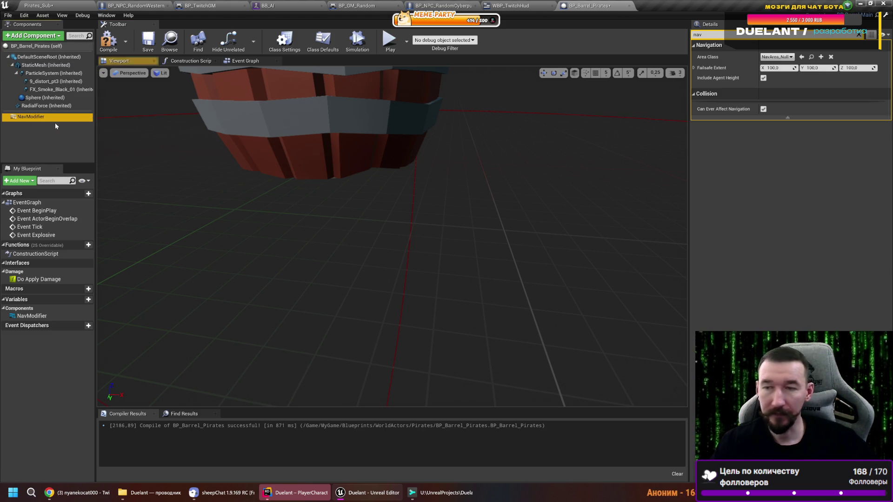
left_click(776, 57)
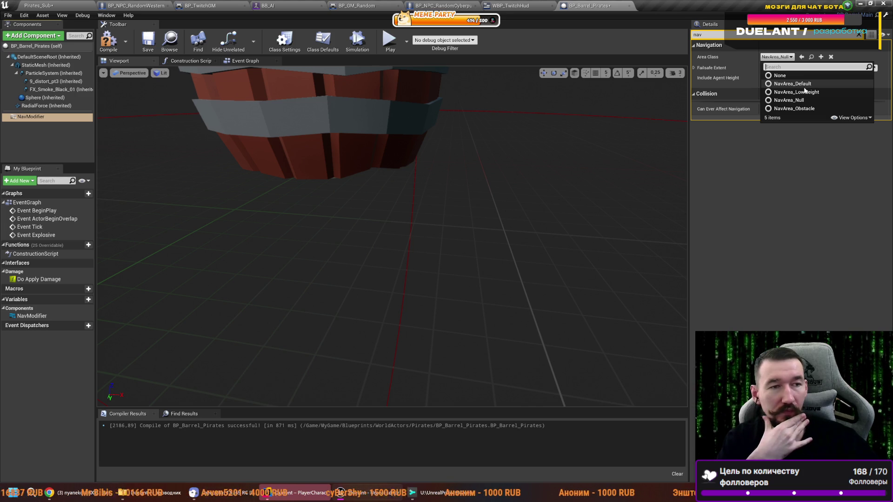
left_click(790, 154)
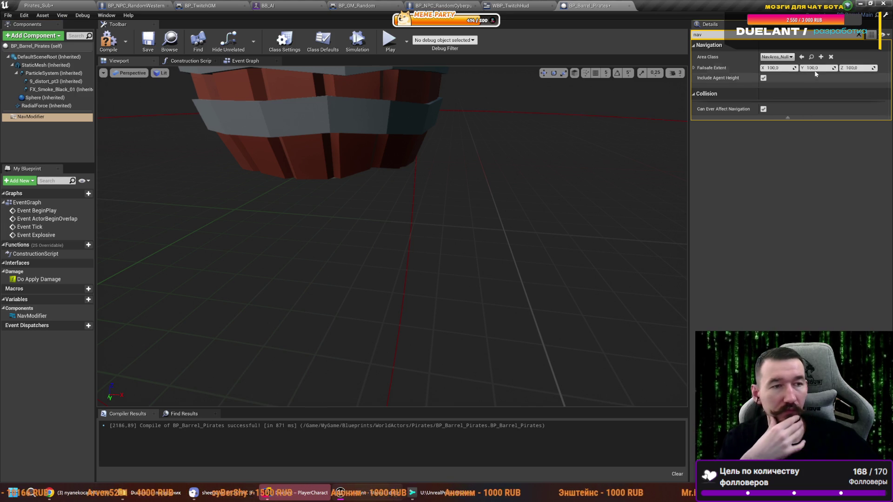
left_click(820, 57)
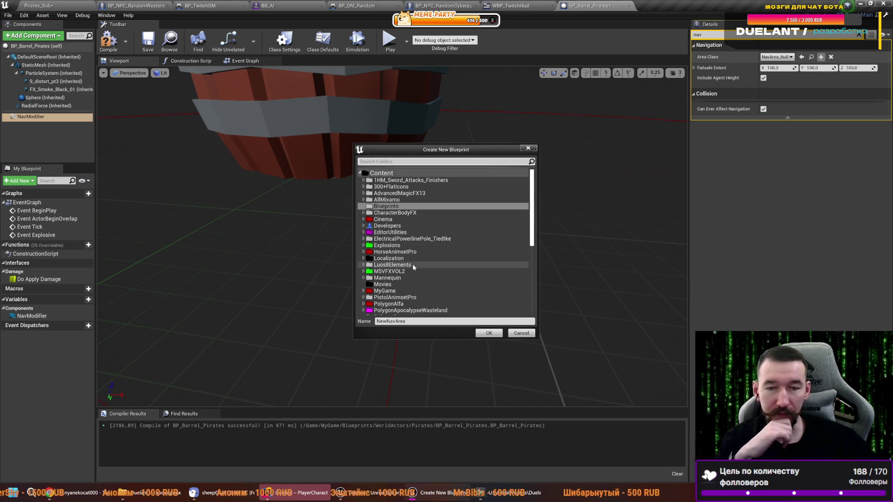
- Create a Navigations folder under MyGame/Blueprints/WorldActors in the new blueprint dialog
double_click(409, 290)
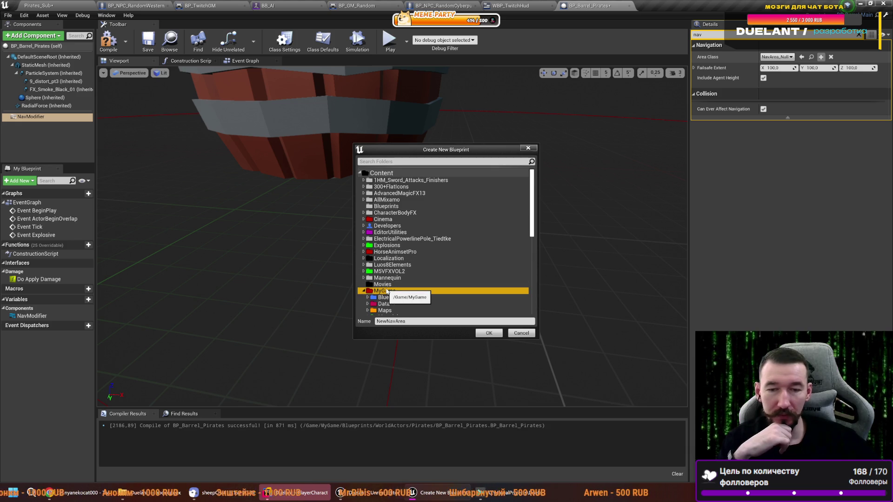
scroll(429, 297, "down", 1)
double_click(422, 273)
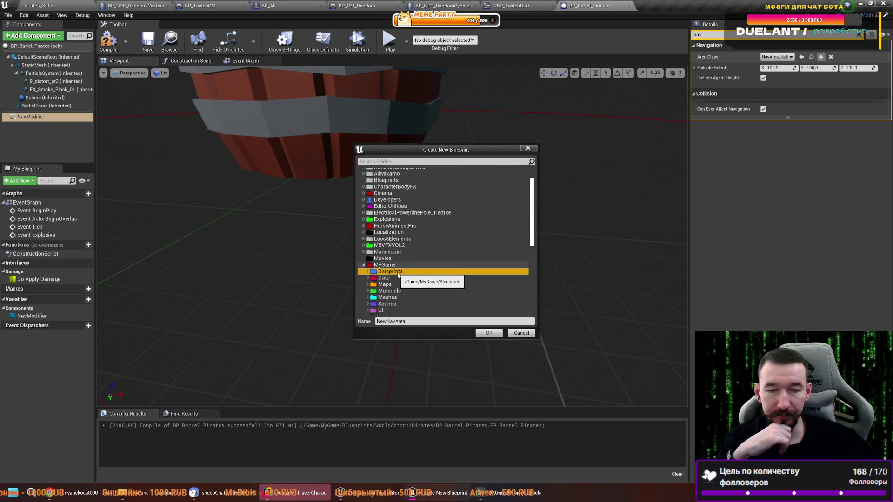
scroll(420, 274, "down", 1)
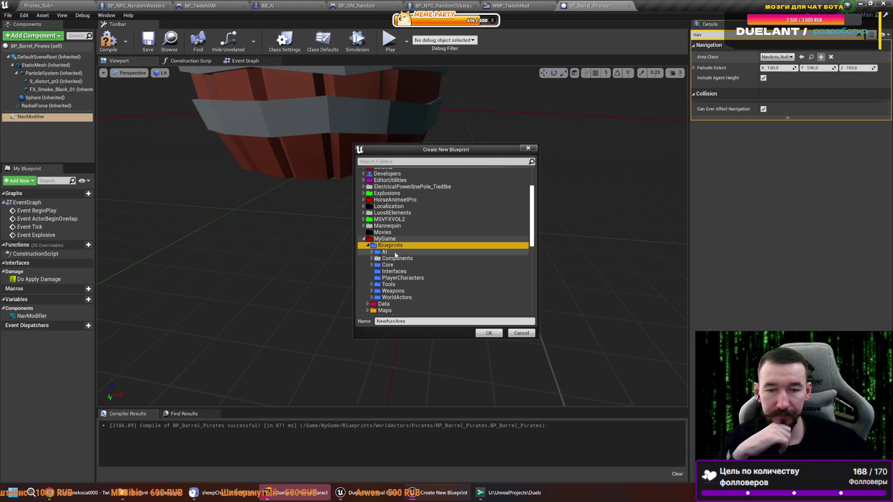
double_click(395, 297)
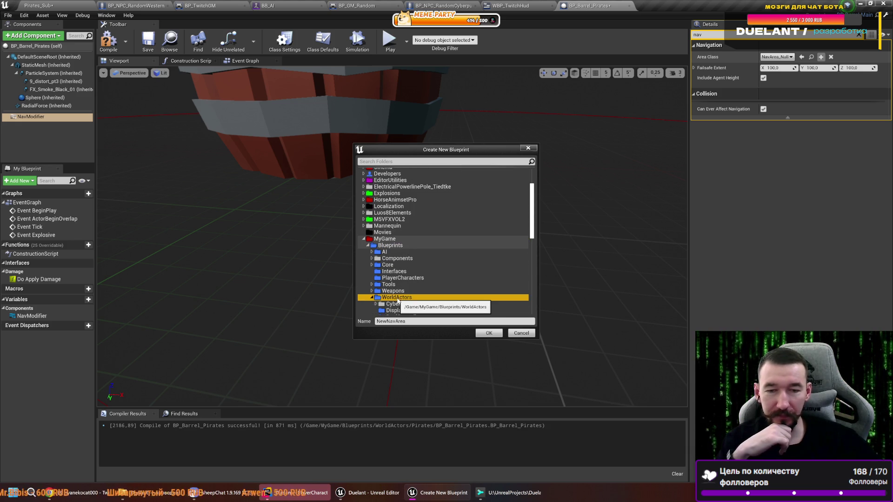
scroll(468, 289, "down", 1)
scroll(425, 300, "down", 2)
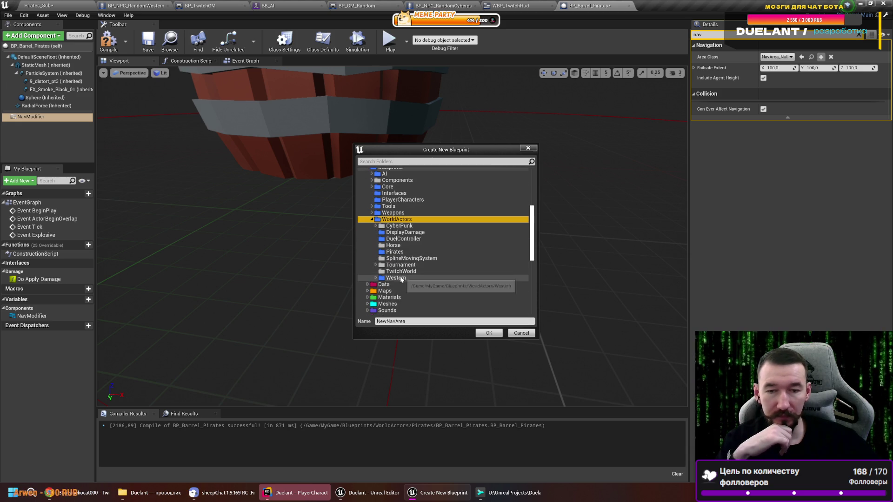
left_click(391, 321)
type("N")
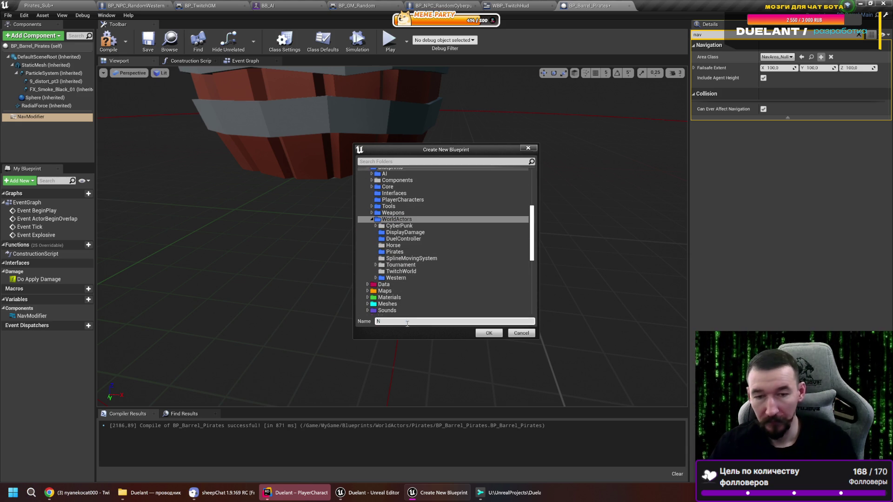
right_click(405, 219)
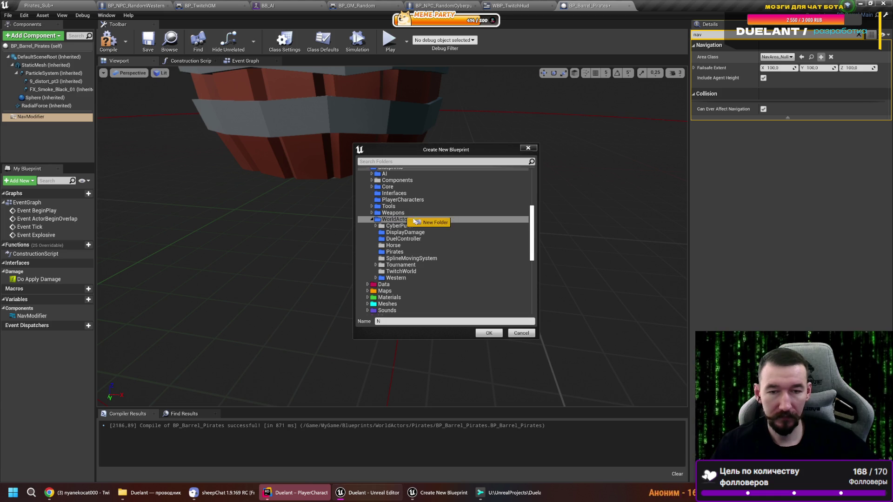
left_click(421, 233)
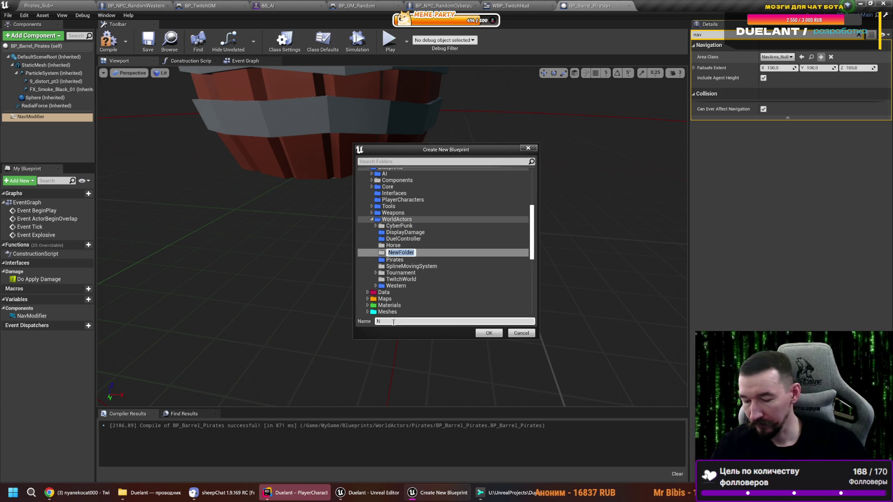
type("N")
type("a")
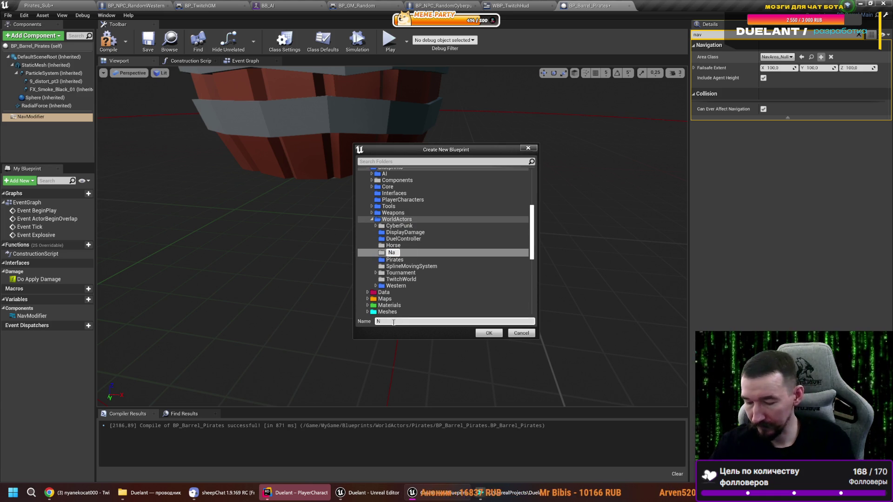
type("vigations")
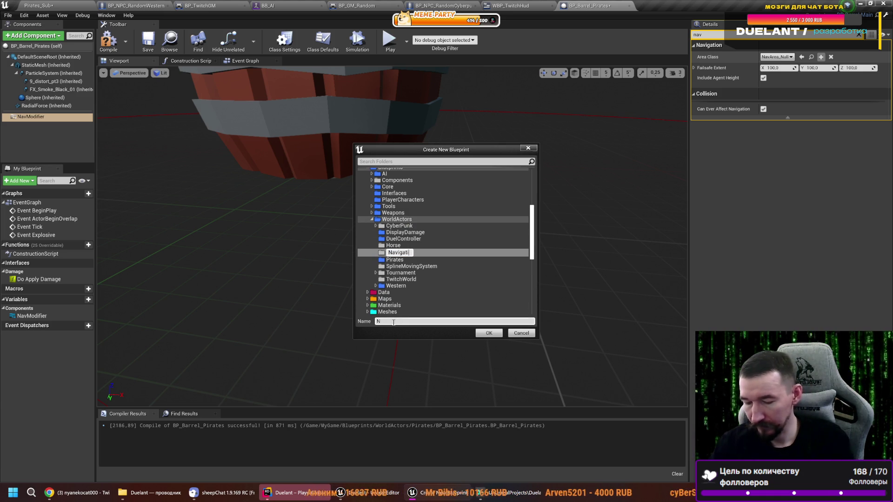
key("Return")
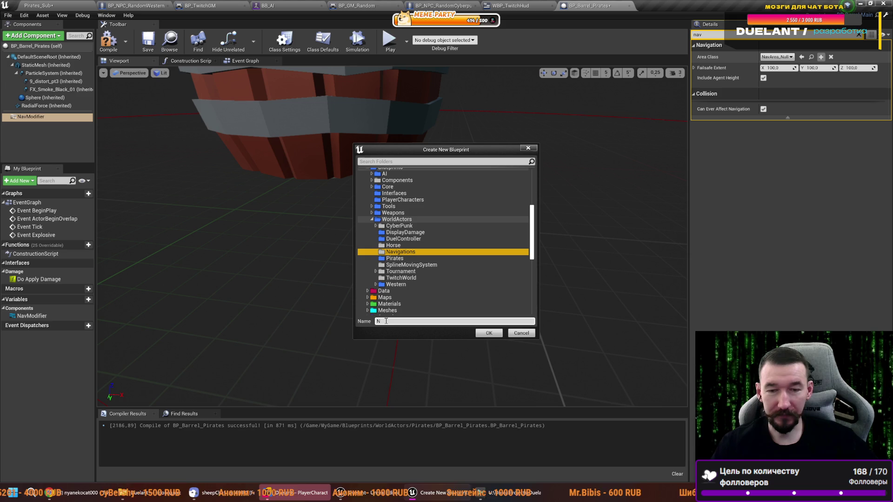
- Name the new nav area class NavArea_x2 and confirm its creation
left_click(387, 321)
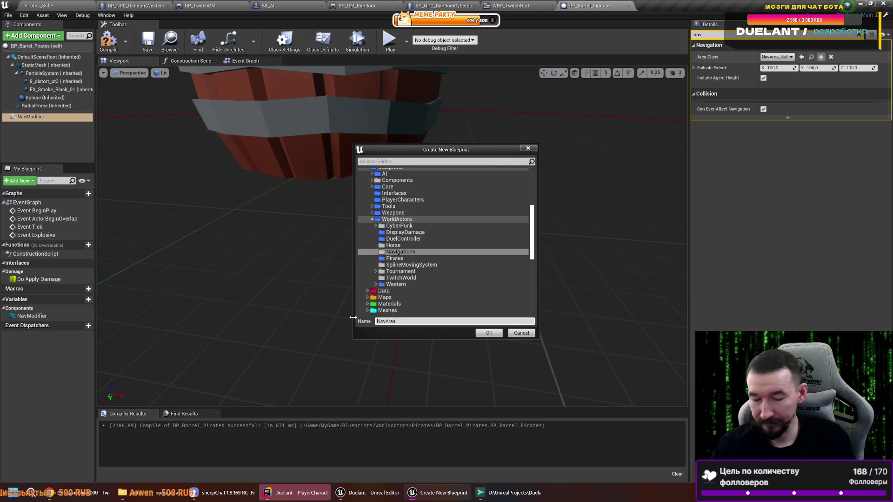
type("_x2")
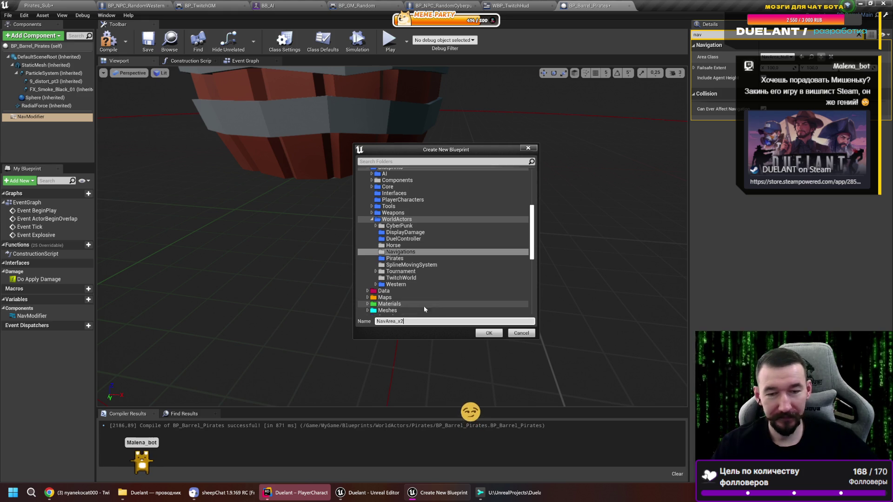
left_click(486, 333)
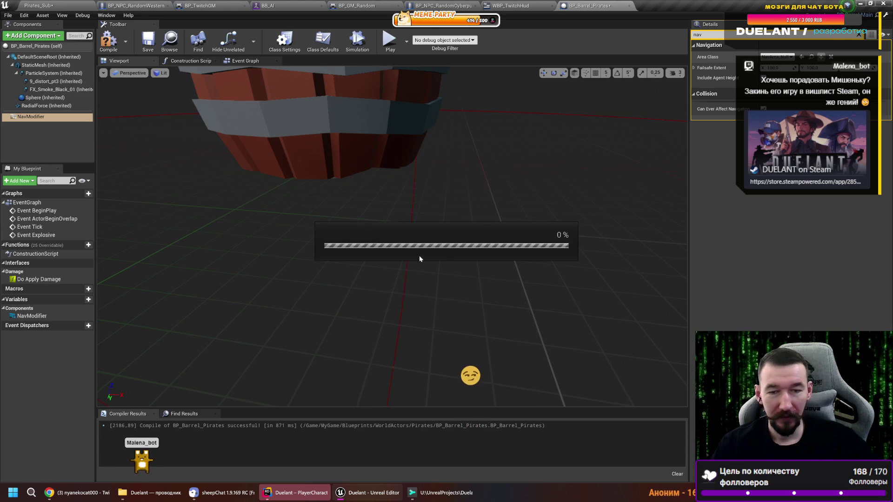